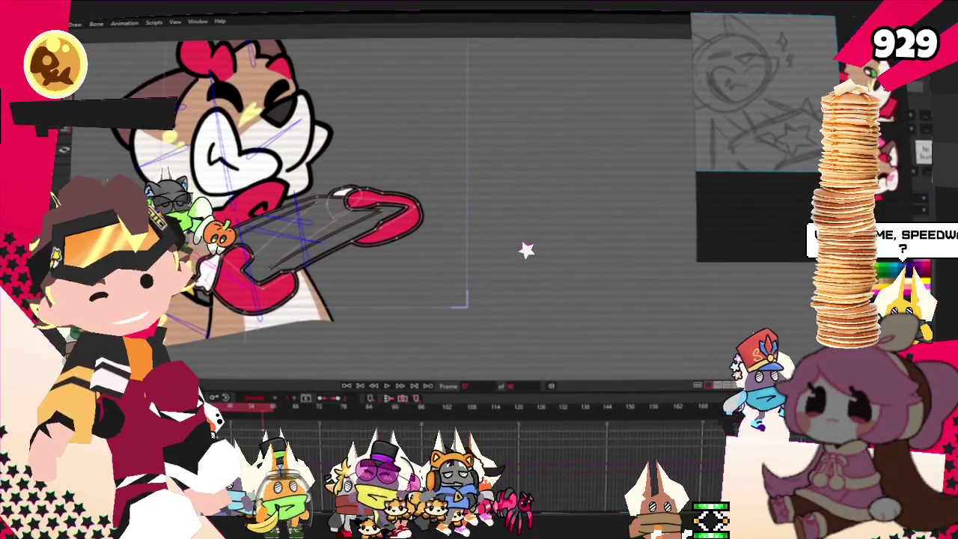
- Activate the Select Bone tool and play the cat's keyframed chainsaw animation to review the poses
key("z")
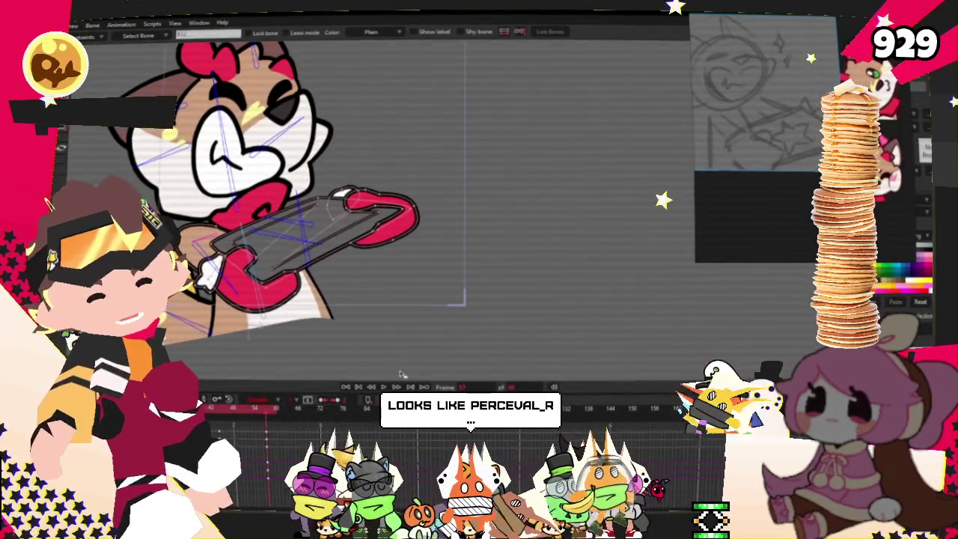
key("space")
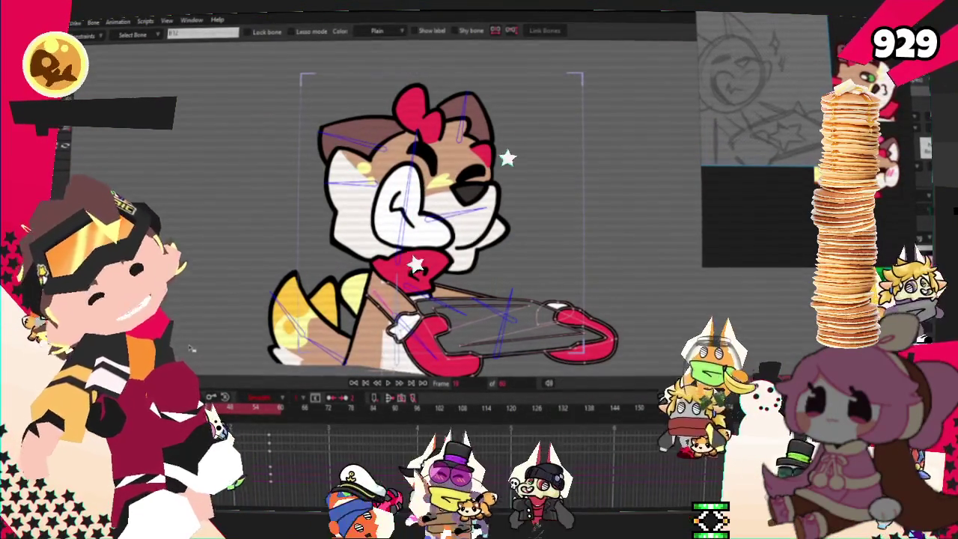
scroll(344, 336, "up", 3)
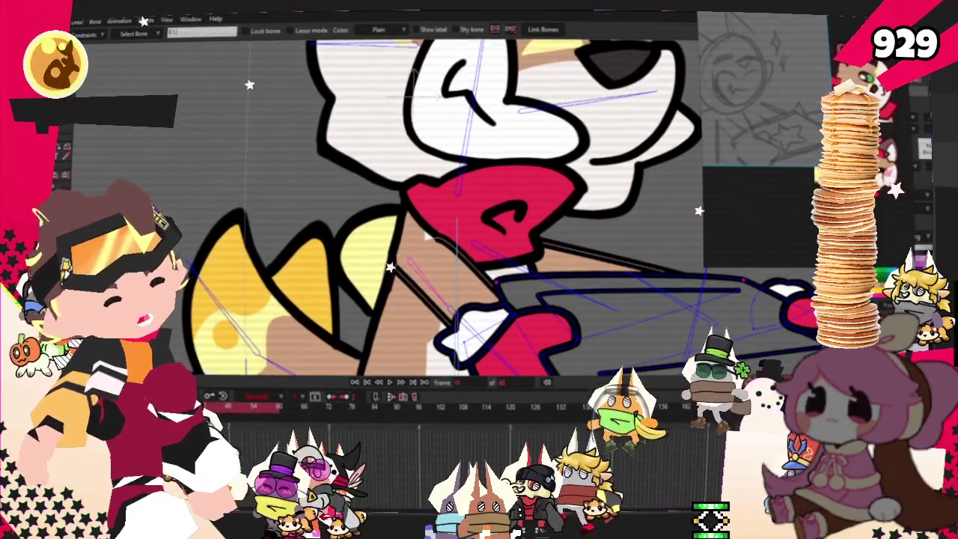
- Zoom in and out on the cat's upper arm beneath the red collar to inspect it
scroll(422, 290, "up", 1)
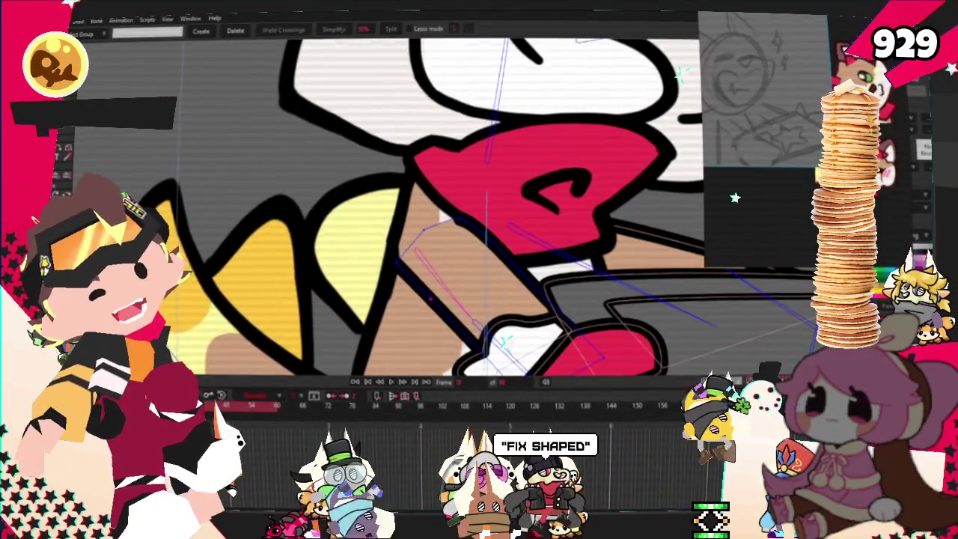
scroll(400, 309, "up", 1)
scroll(390, 206, "down", 1)
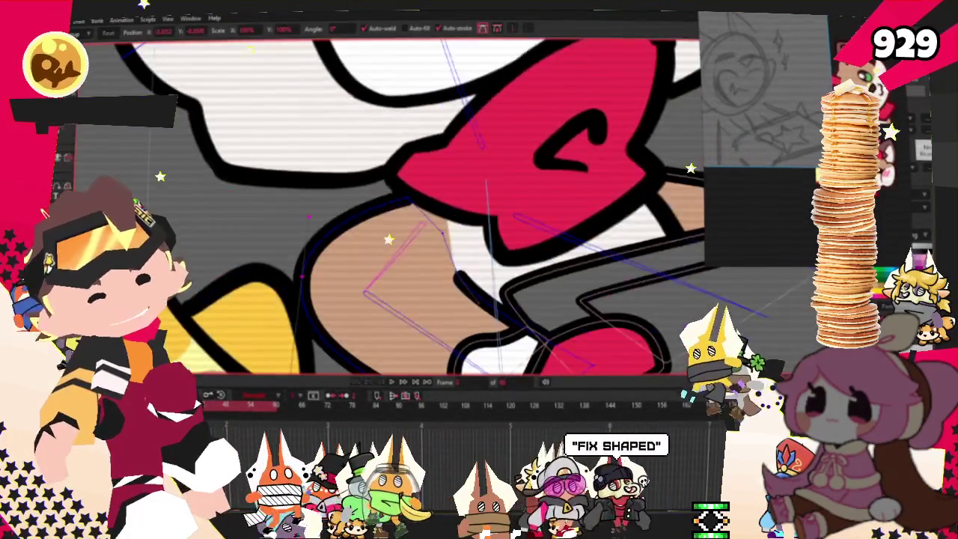
scroll(318, 278, "up", 1)
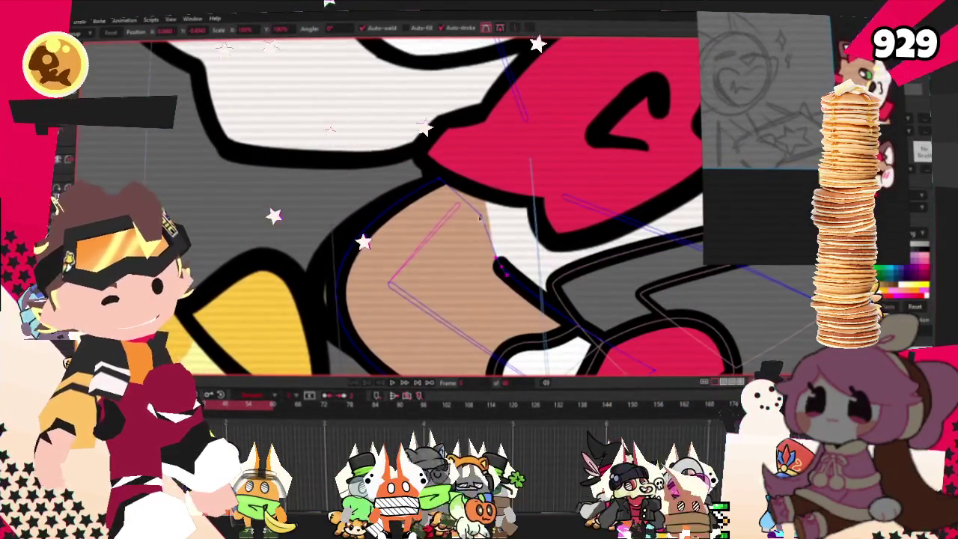
scroll(468, 238, "down", 2)
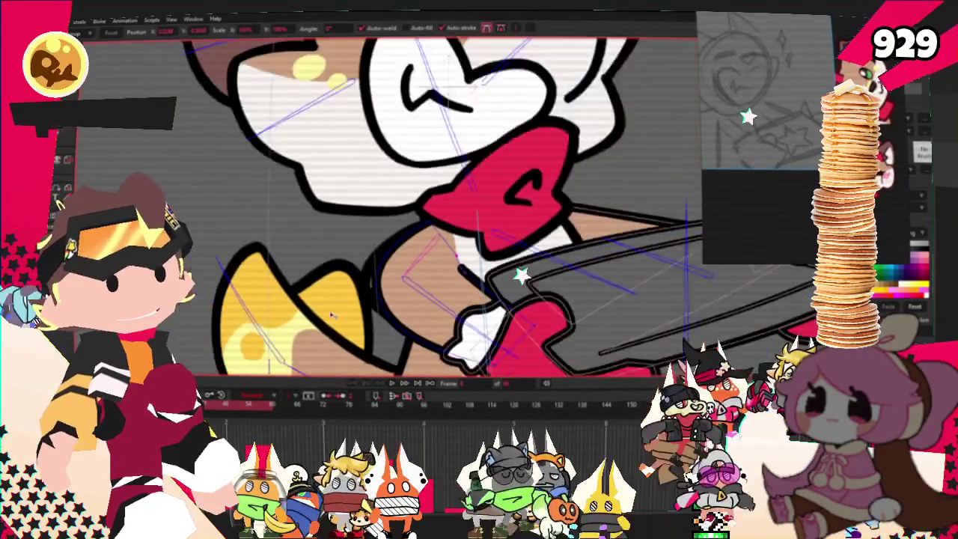
scroll(333, 285, "down", 1)
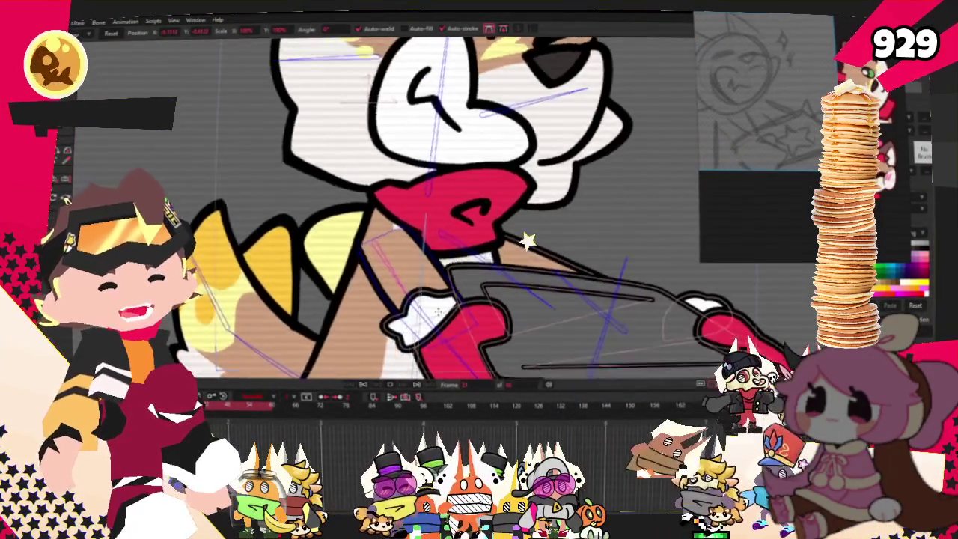
scroll(438, 313, "up", 2)
scroll(438, 312, "down", 1)
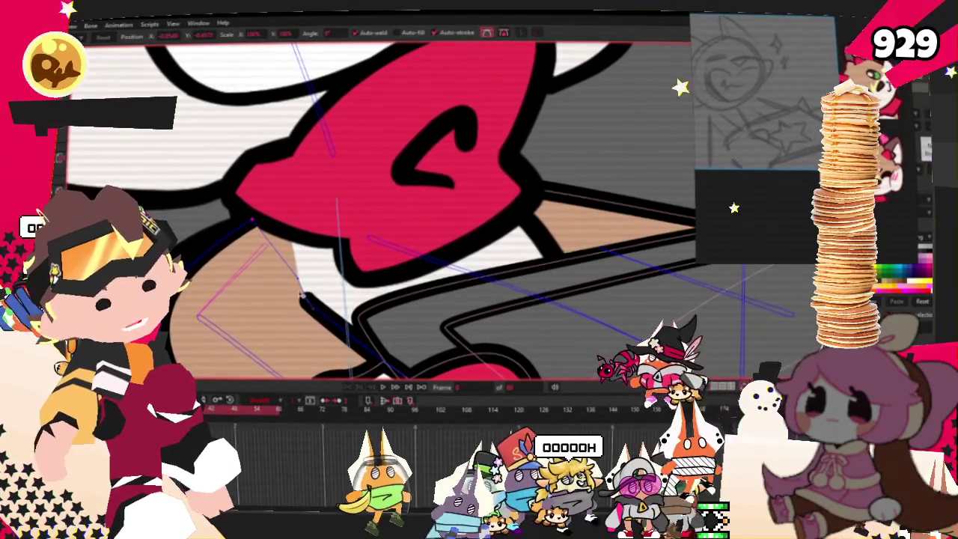
- Restart playback, pick the Ellipse tool for the shoulder, then switch to a stroke tool
left_click(387, 386)
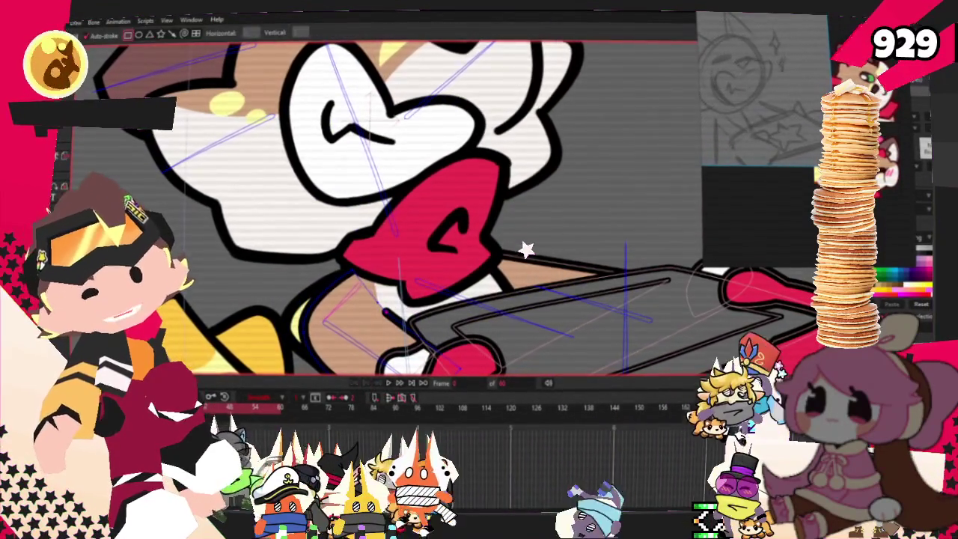
left_click(139, 34)
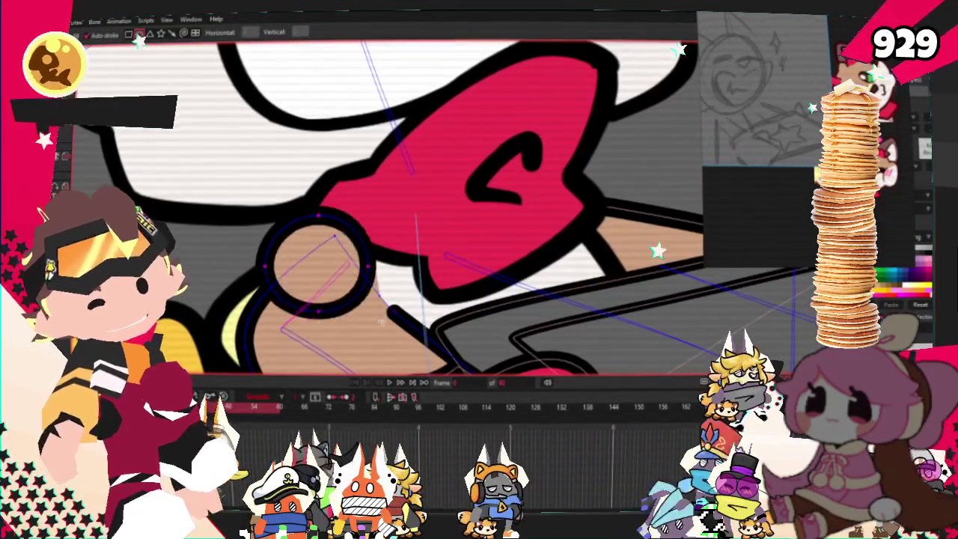
key("e")
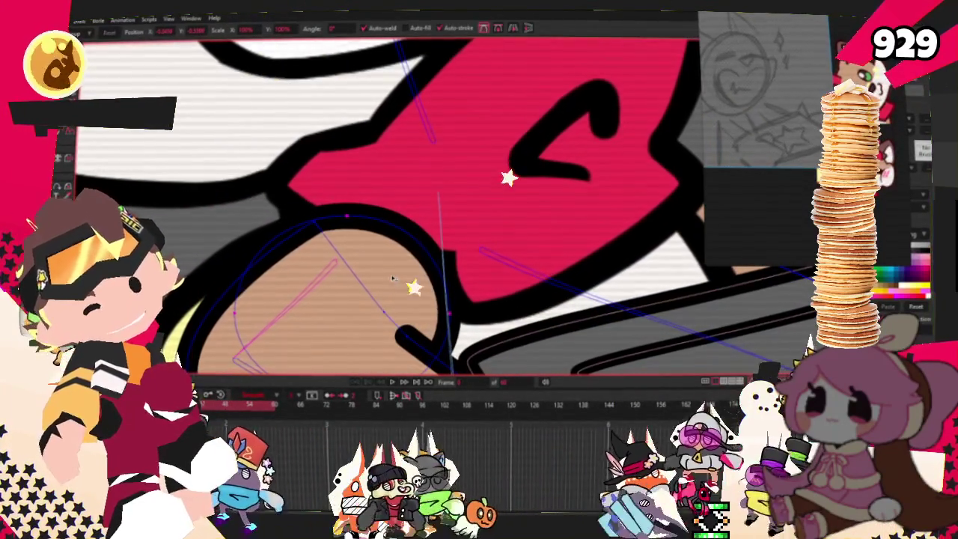
- Reshape the shoulder circle so it fits the top of the cat's arm
scroll(399, 274, "down", 2)
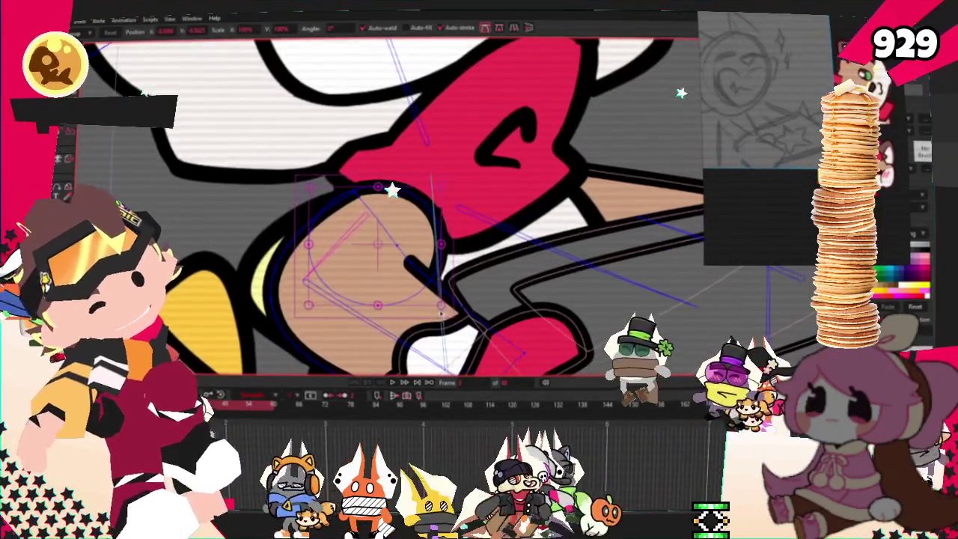
left_click_drag(392, 191, 361, 217)
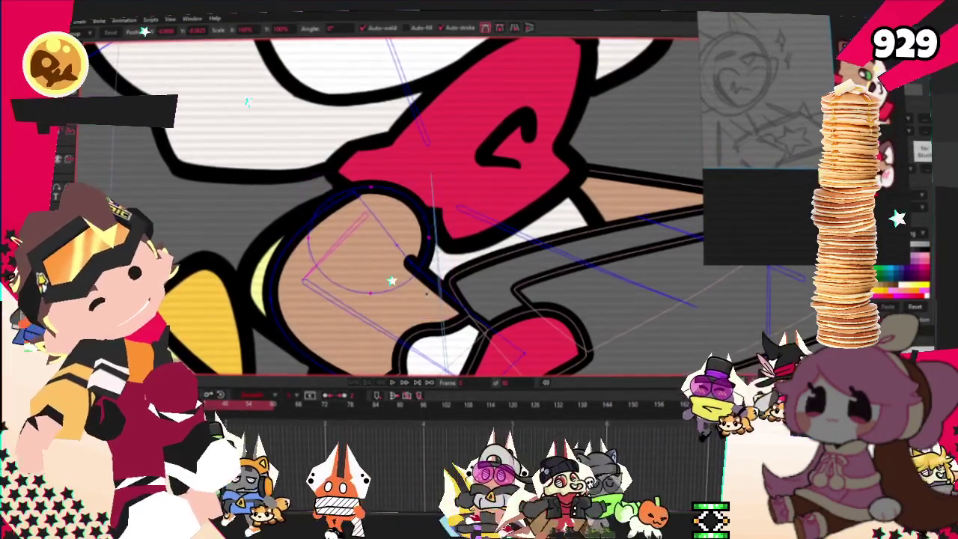
scroll(372, 245, "up", 1)
scroll(419, 232, "up", 1)
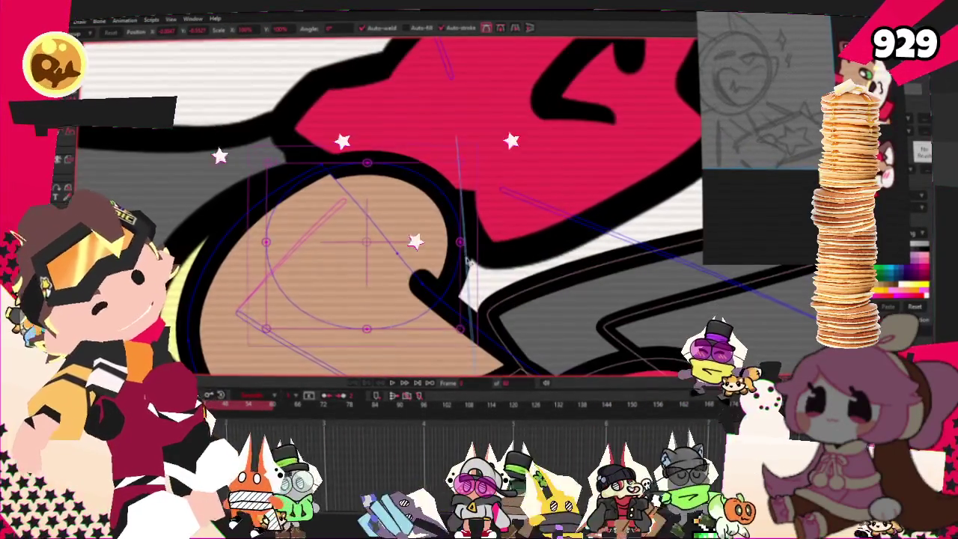
- With the freehand tool active, zoom in on the hand and delete the circle covering it
key("f")
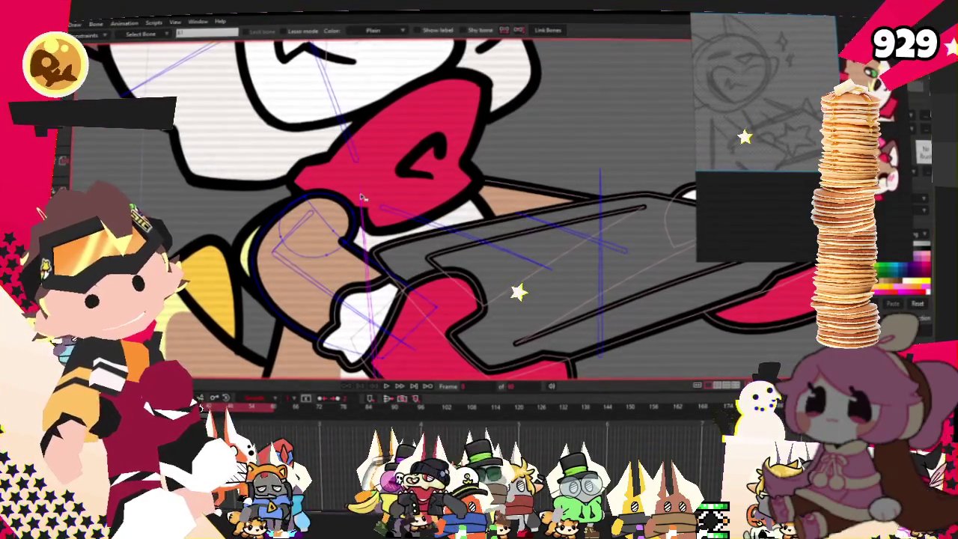
scroll(363, 198, "up", 2)
scroll(346, 207, "up", 2)
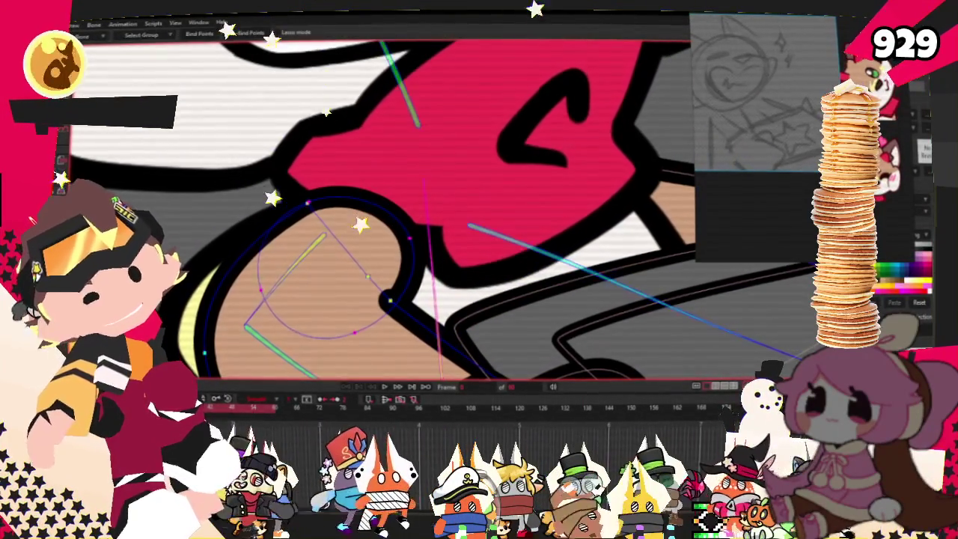
scroll(218, 154, "down", 2)
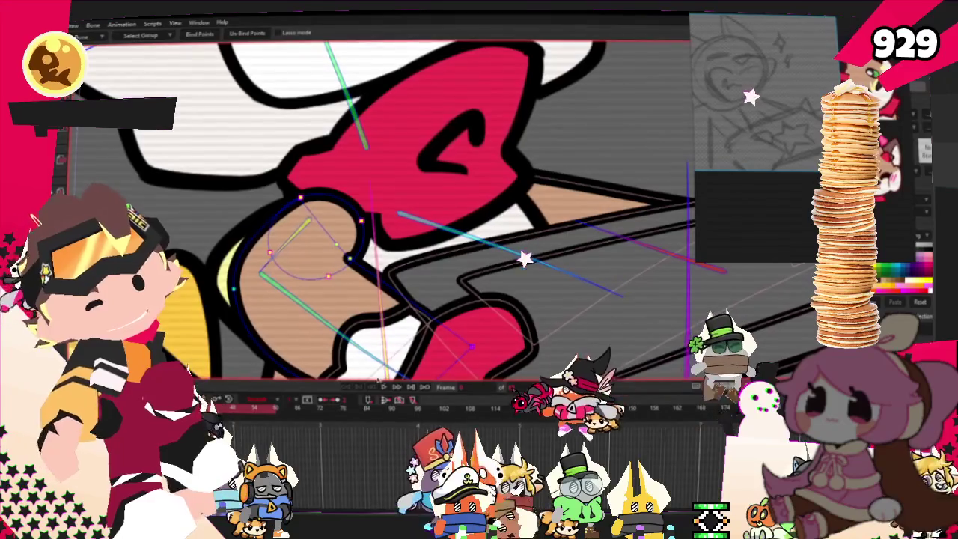
scroll(391, 310, "down", 2)
scroll(390, 309, "up", 2)
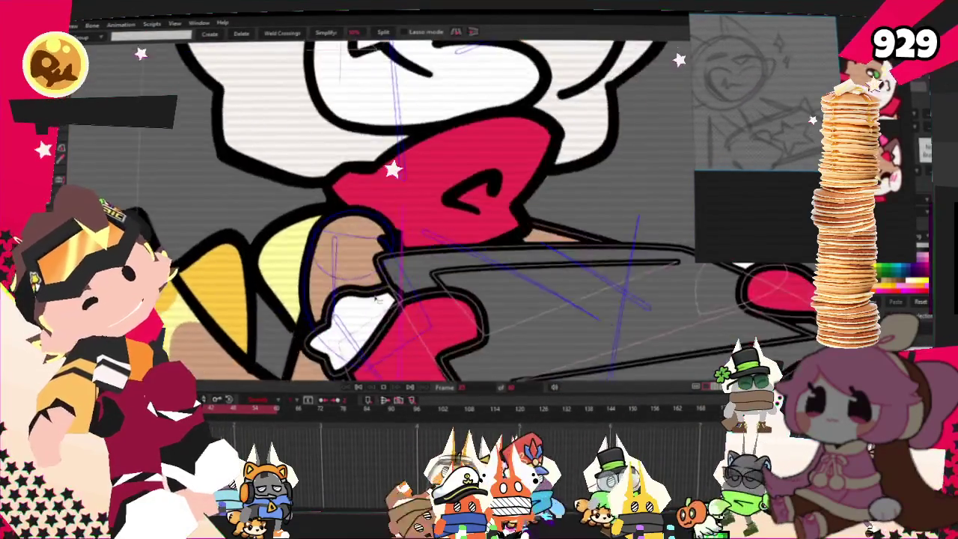
scroll(360, 285, "up", 2)
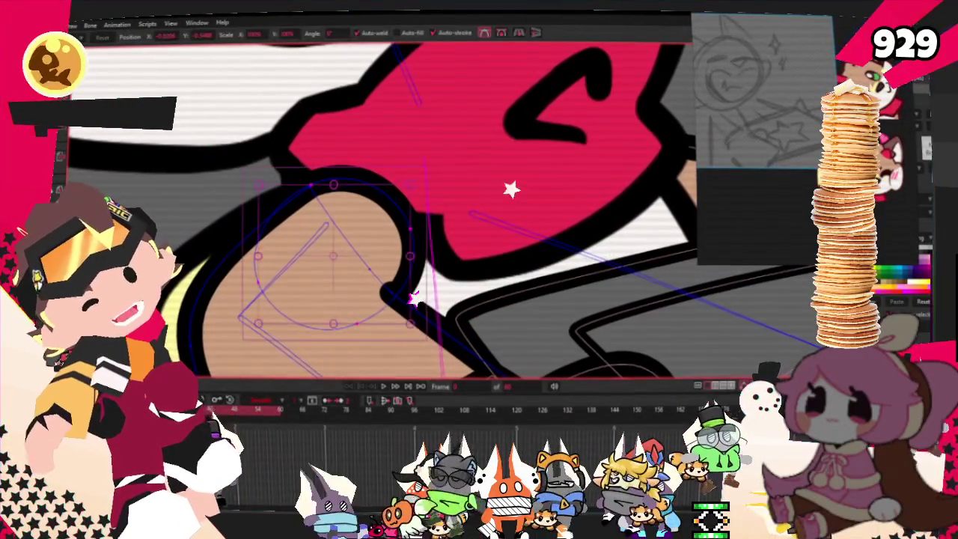
key("Delete")
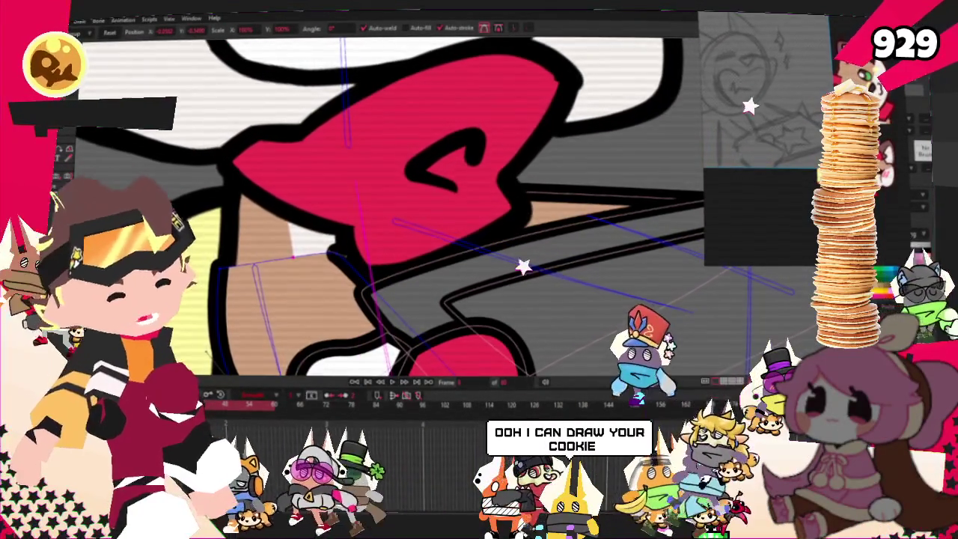
- Switch to the Select Bone tool for picking bones of the rig
key("z")
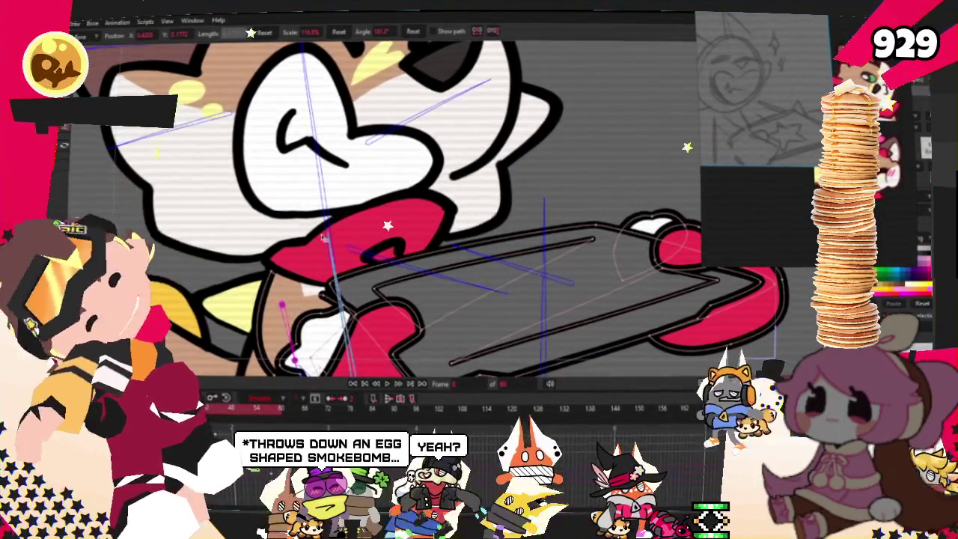
- Zoom out, jump to a later animation frame, and select a bone in the cat's arm
scroll(209, 285, "down", 3)
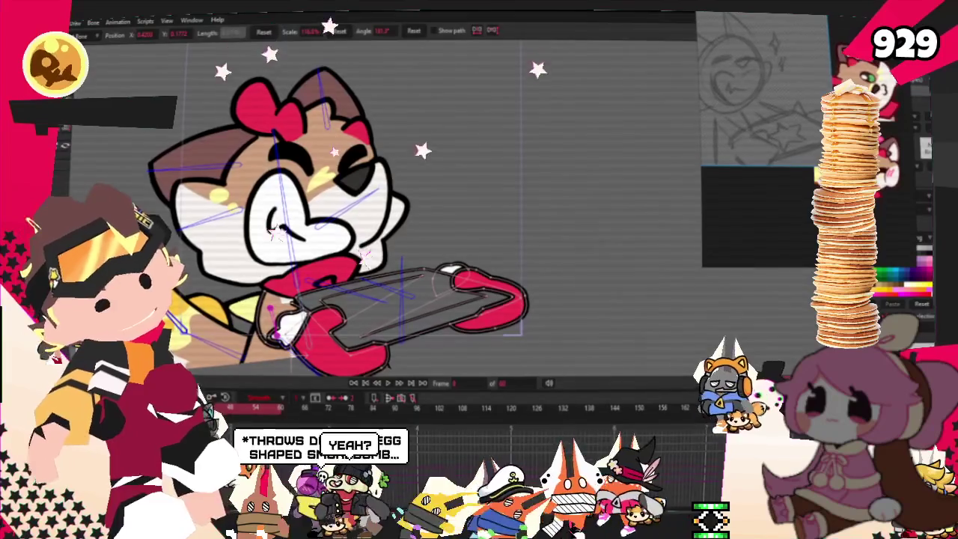
left_click(327, 411)
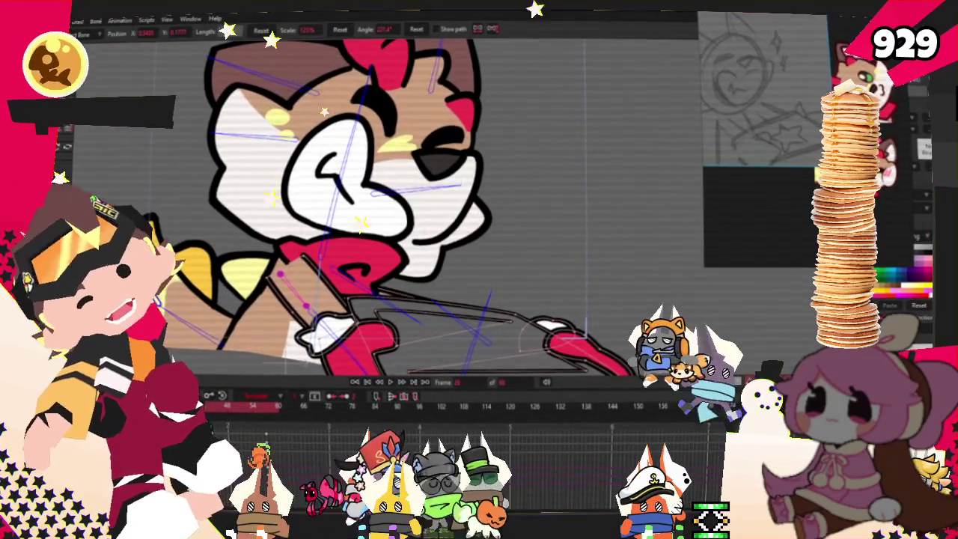
key("z")
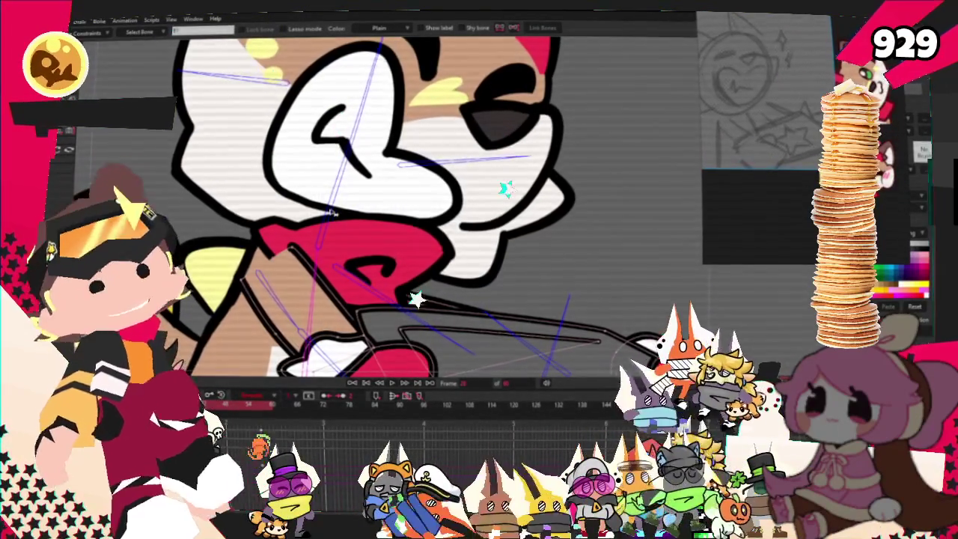
left_click(353, 135)
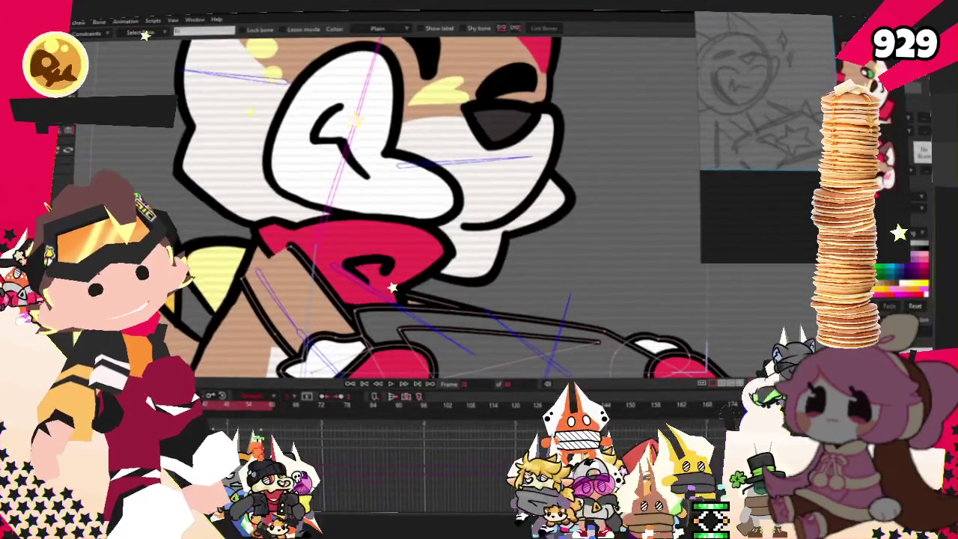
- Preview playback, then rotate the arm bone so the chainsaw is lowered and held level
left_click(390, 384)
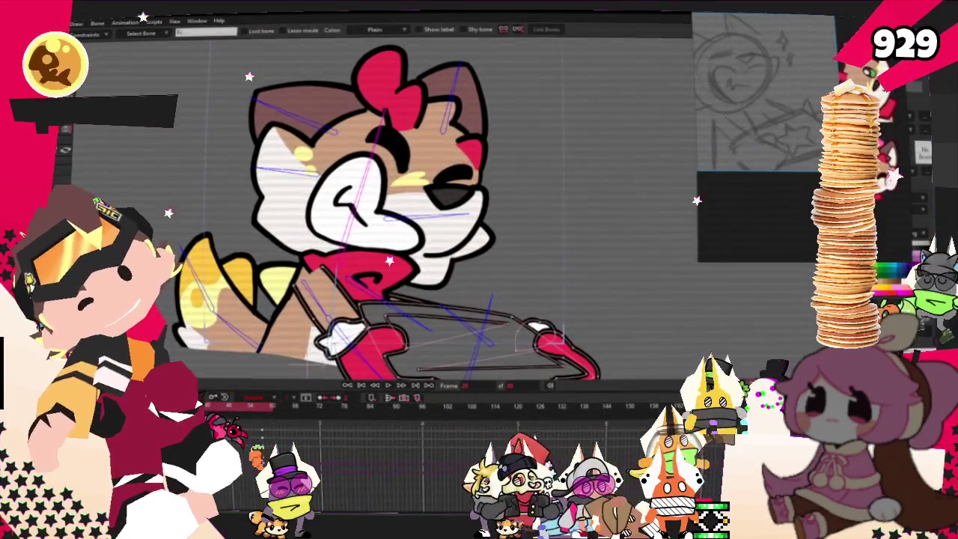
key("t")
mouse_move(337, 274)
left_mouse_down()
mouse_move(328, 348)
mouse_move(342, 249)
left_mouse_up()
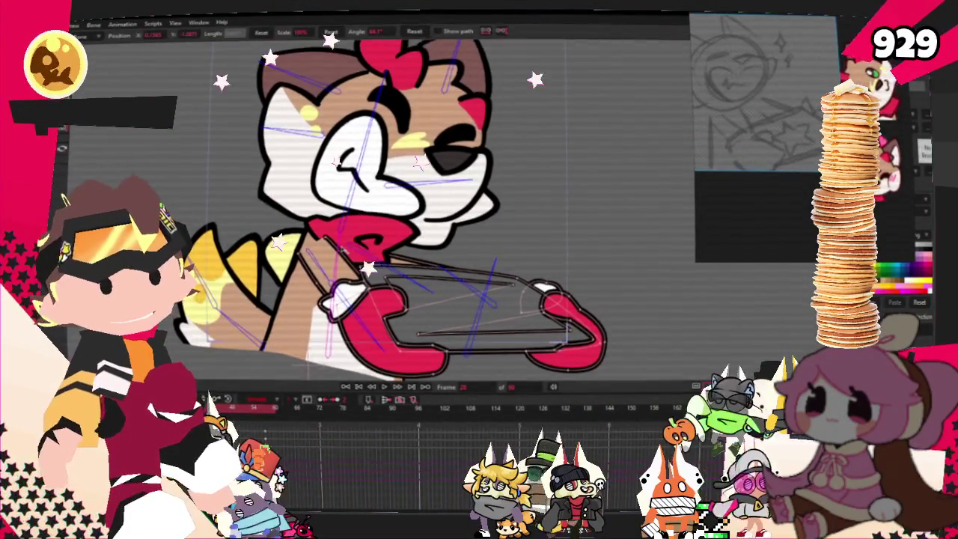
- Swing the cat's whole pose left and tilt its head down into a squinting grin
left_click_drag(342, 249, 311, 232)
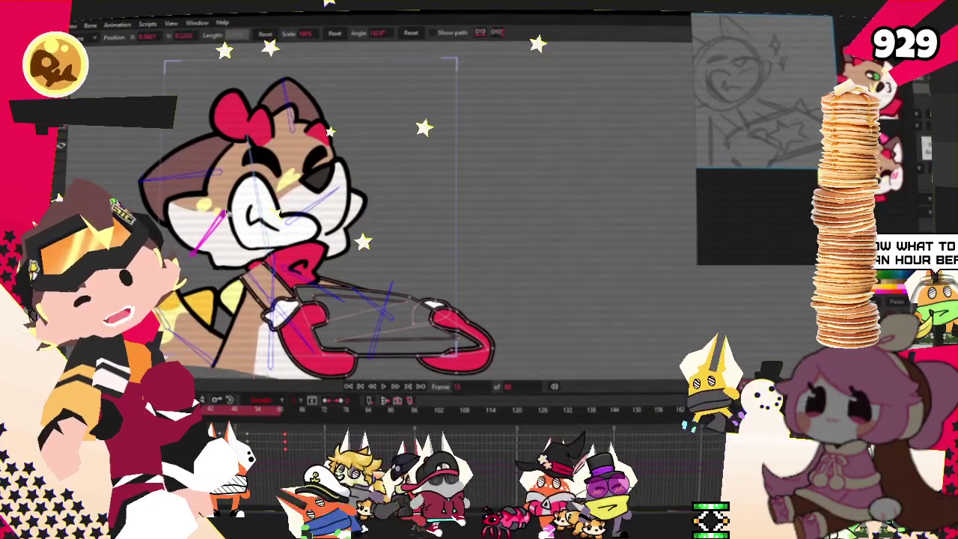
left_click_drag(295, 227, 310, 245)
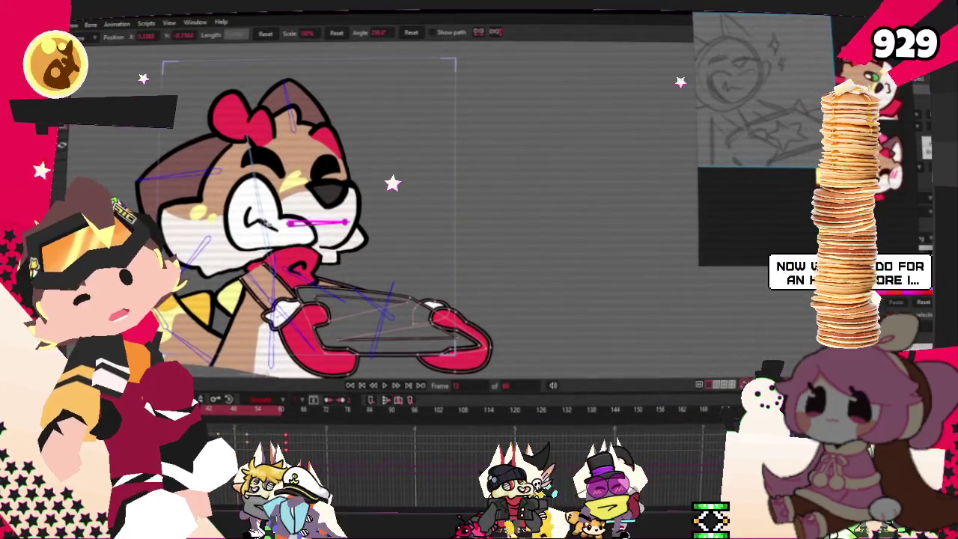
- Select the cheek bone, then box-select the bones around the cat's upper body
left_click(179, 184)
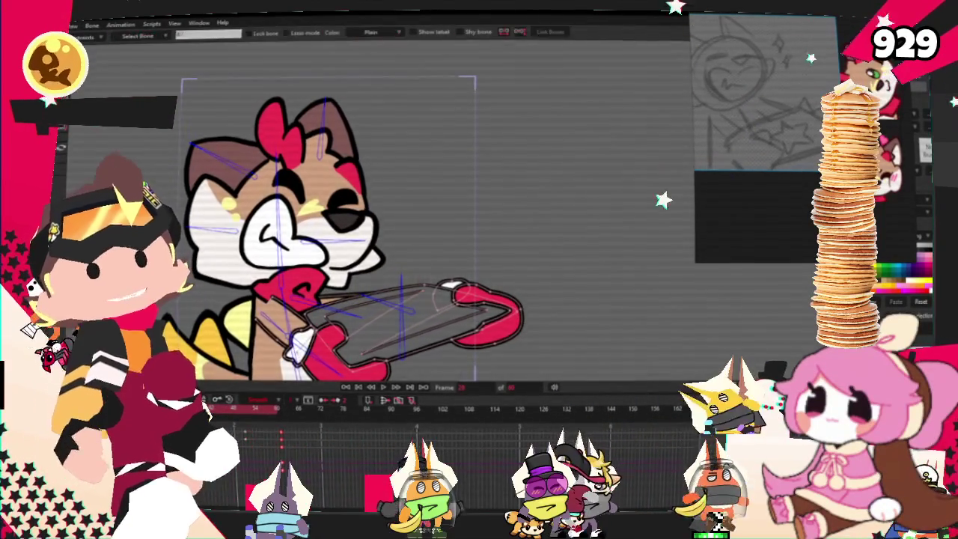
left_click_drag(169, 120, 319, 237)
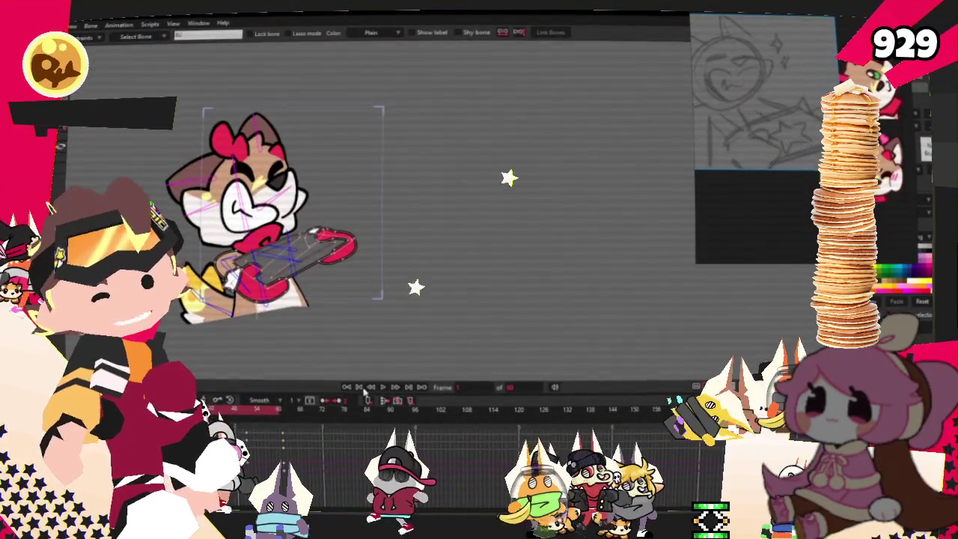
- Zoom in and change from Transform Bone to Select Bone to check the head pose
scroll(391, 301, "up", 5)
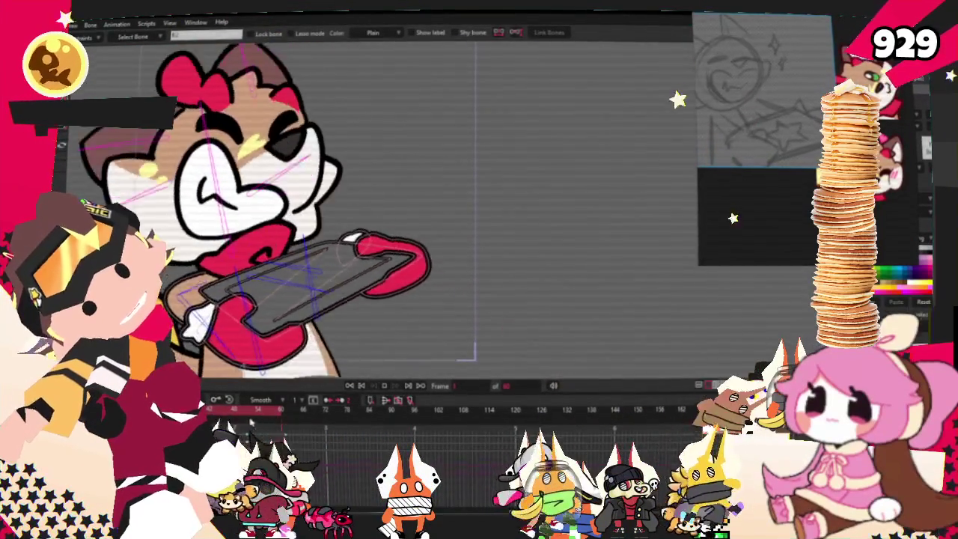
key("t")
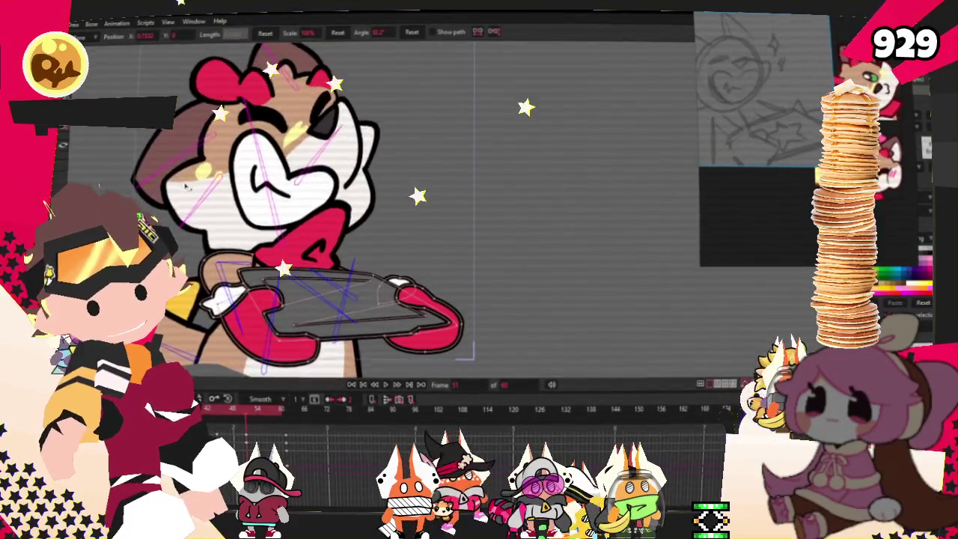
key("b")
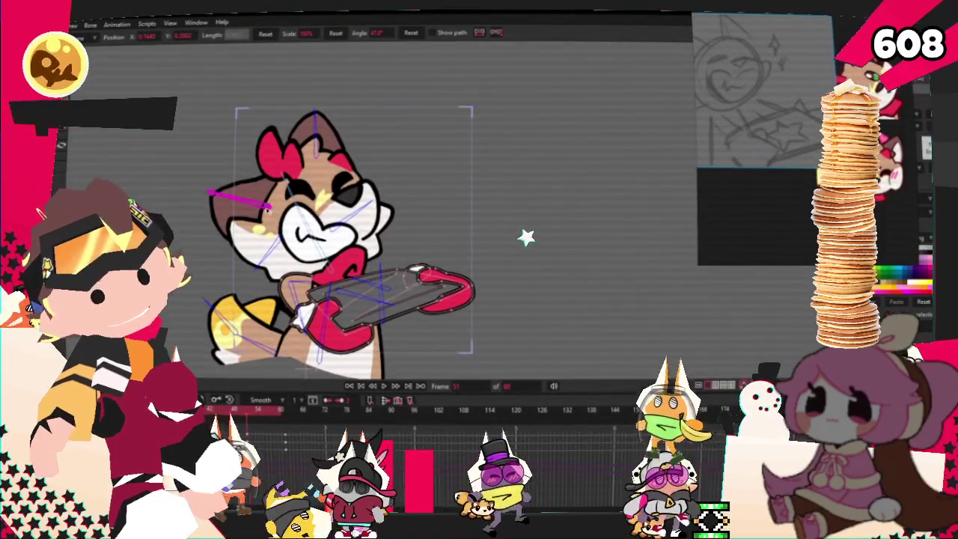
- Rotate the head bone, nudge the face bone right, swing the yellow tail, then preview playback
mouse_move(266, 194)
left_mouse_down()
mouse_move(318, 159)
mouse_move(334, 120)
left_mouse_up()
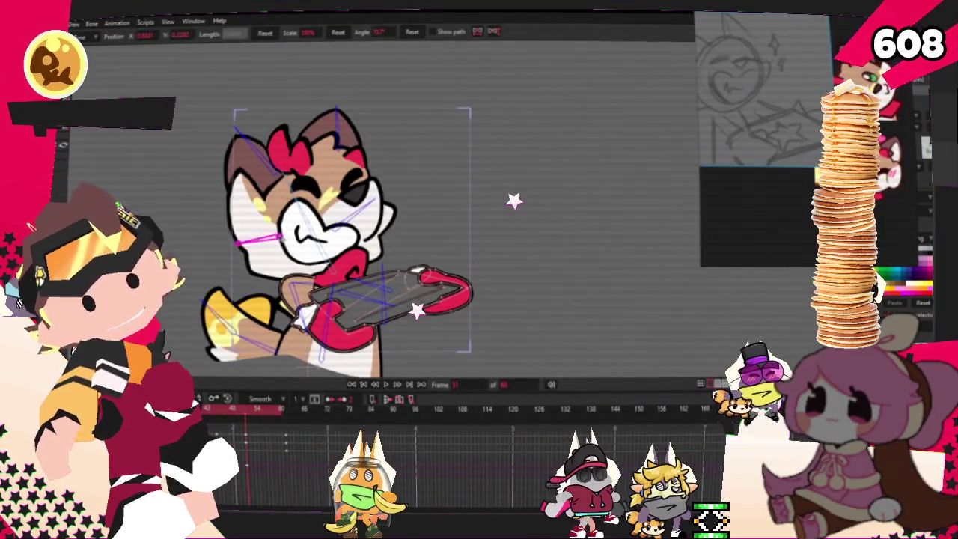
left_click(356, 217)
left_click_drag(359, 210, 371, 204)
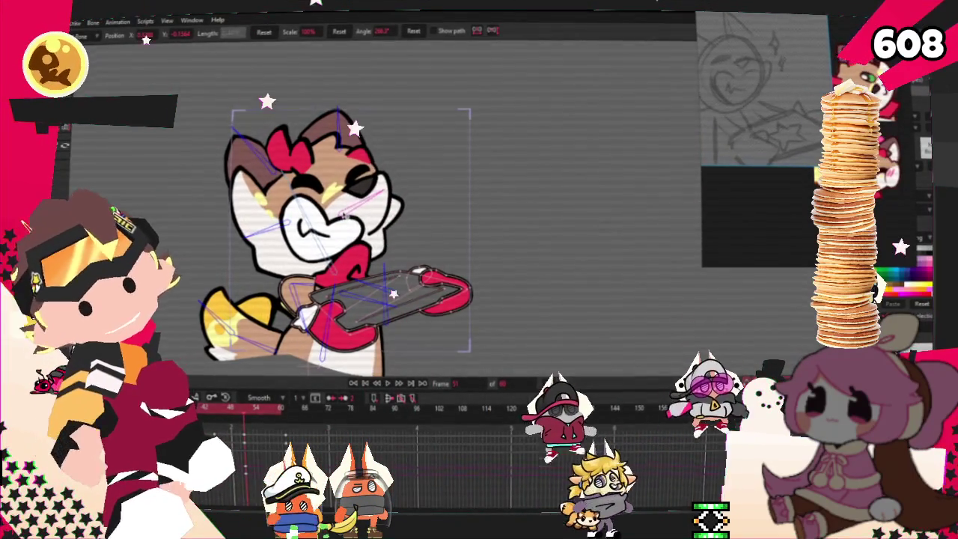
left_click_drag(225, 333, 247, 315)
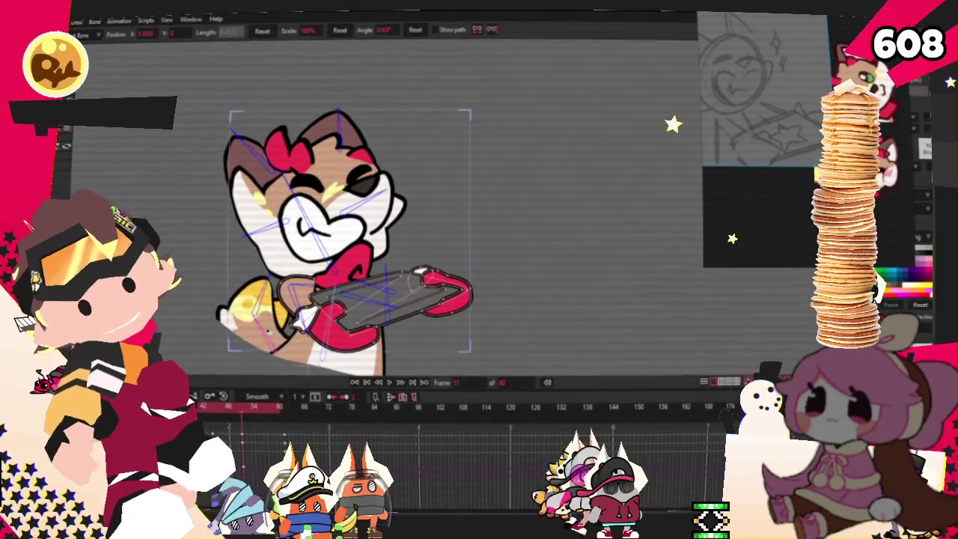
left_click(390, 382)
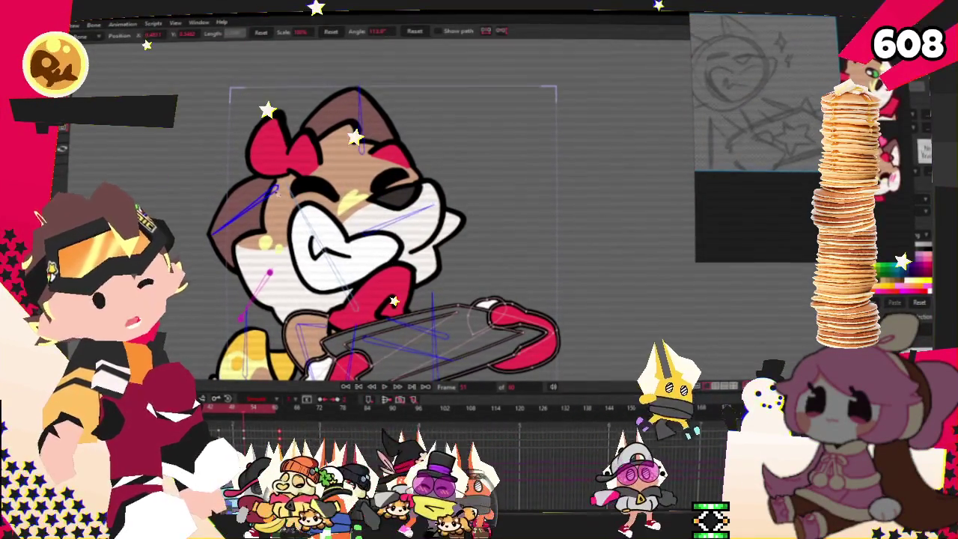
- Tilt the cat's head and hair-bow bone to the left and play back the motion
left_click(346, 128)
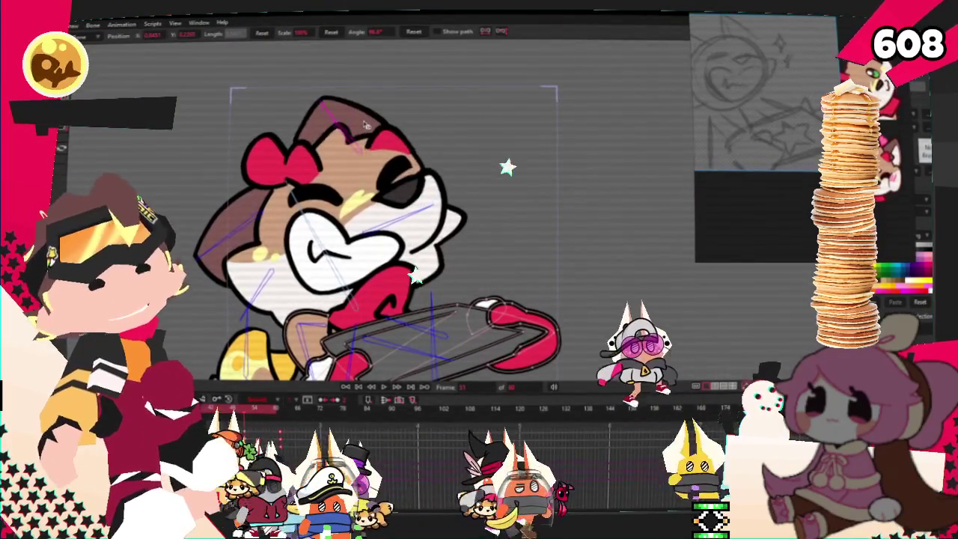
left_click_drag(363, 152, 329, 161)
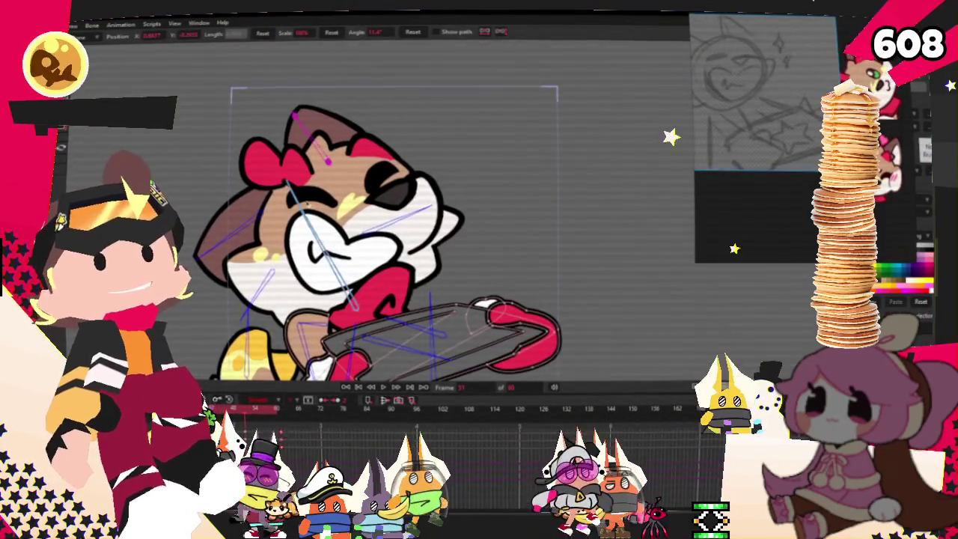
scroll(280, 246, "down", 2)
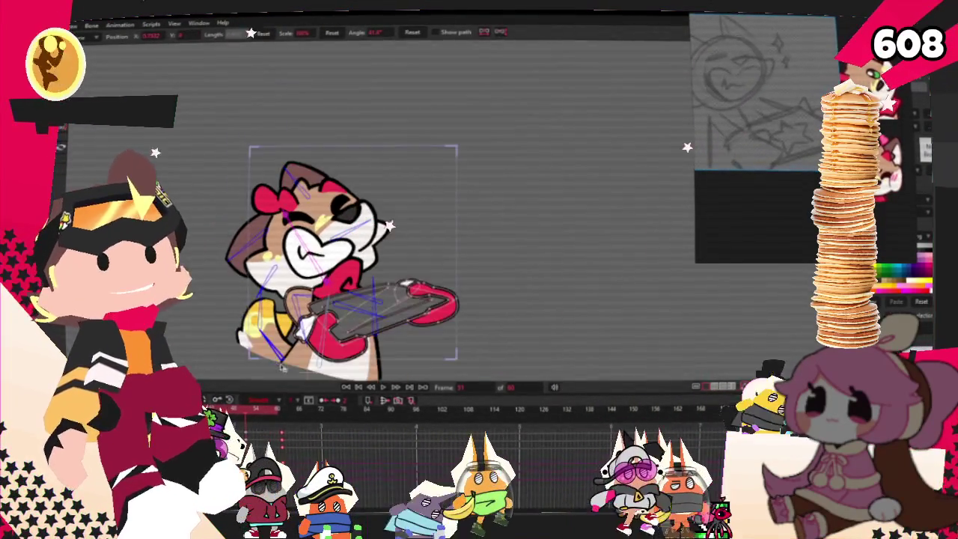
left_click(383, 388)
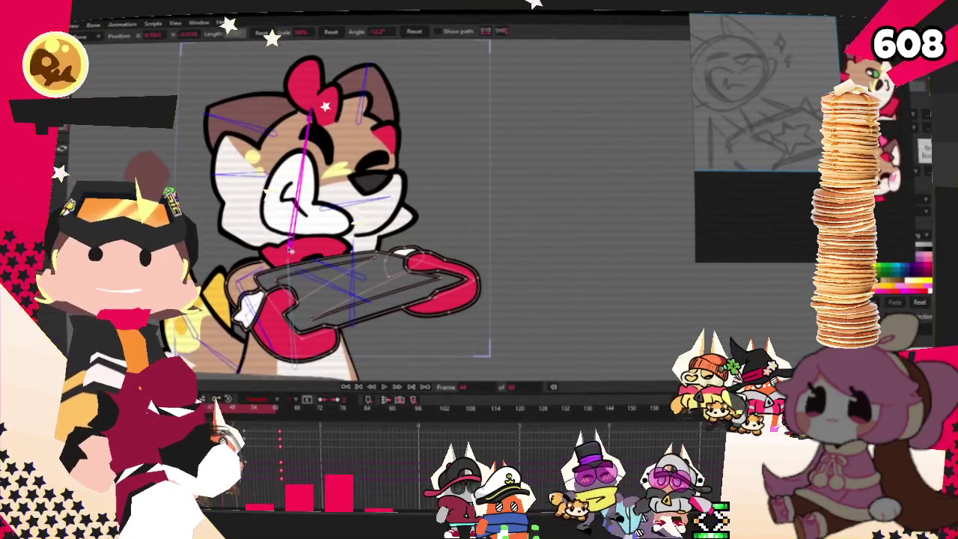
- Assign a different interpolation type, such as Ease In/Out, to the cat's timeline keyframe
right_click(239, 393)
left_click(252, 413)
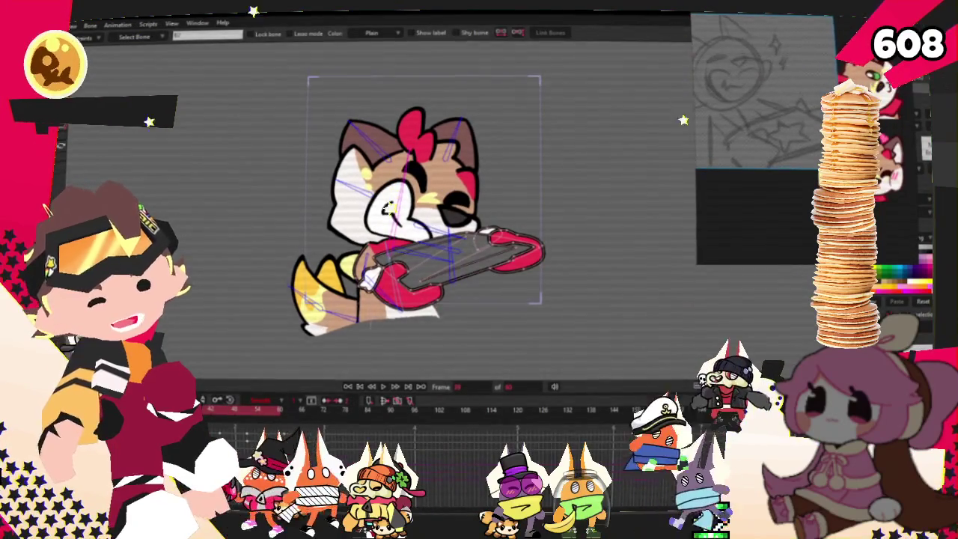
scroll(385, 337, "up", 2)
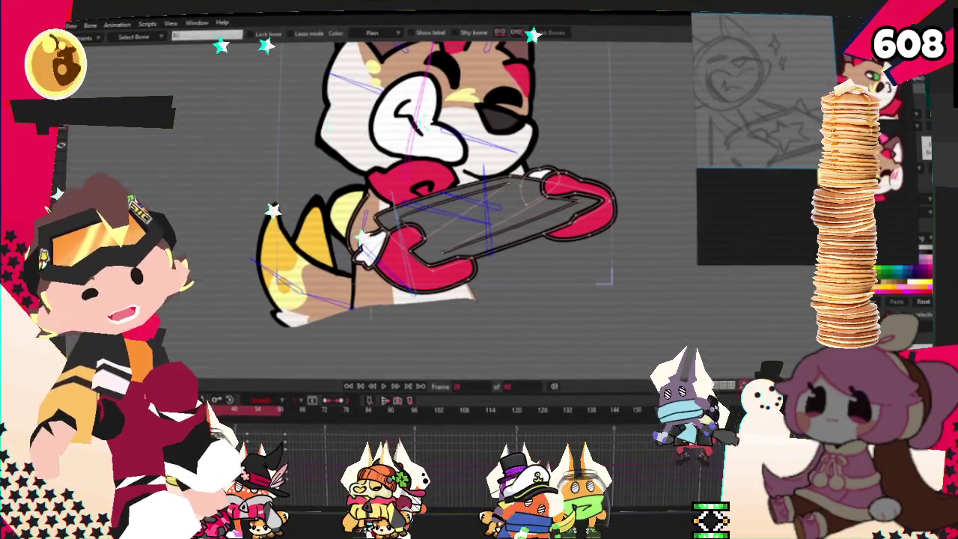
key("t")
left_click(407, 174)
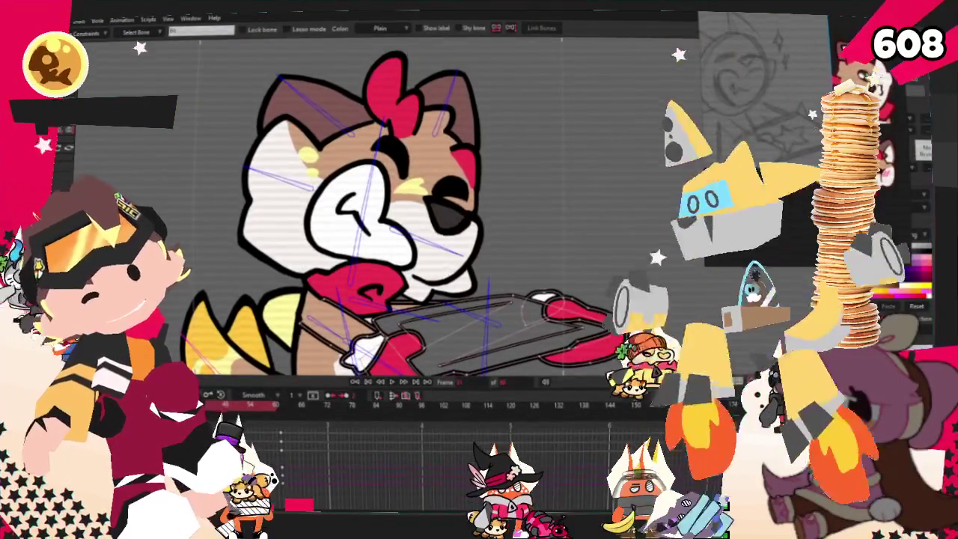
- With the Transform Bone tool (T), drag the cat's head bone lower
key("t")
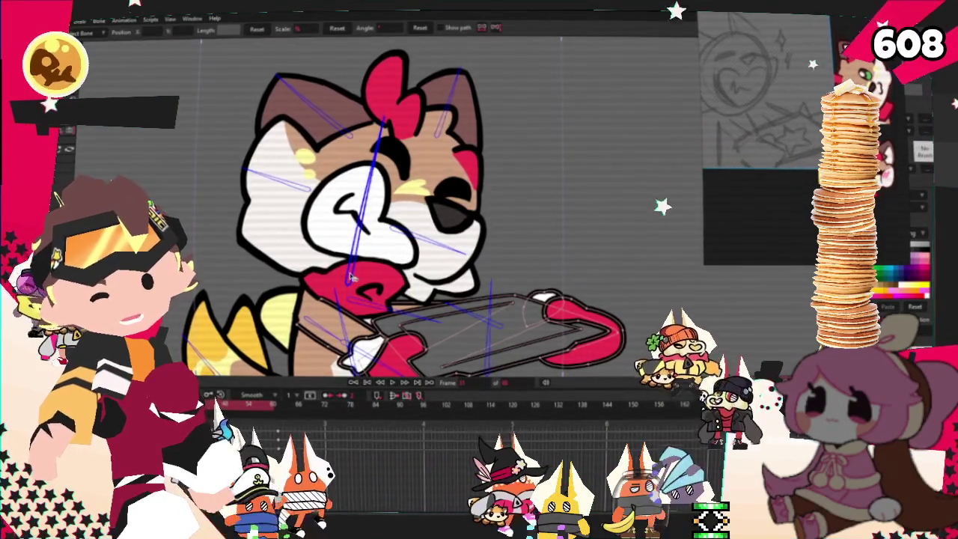
left_click_drag(356, 276, 357, 309)
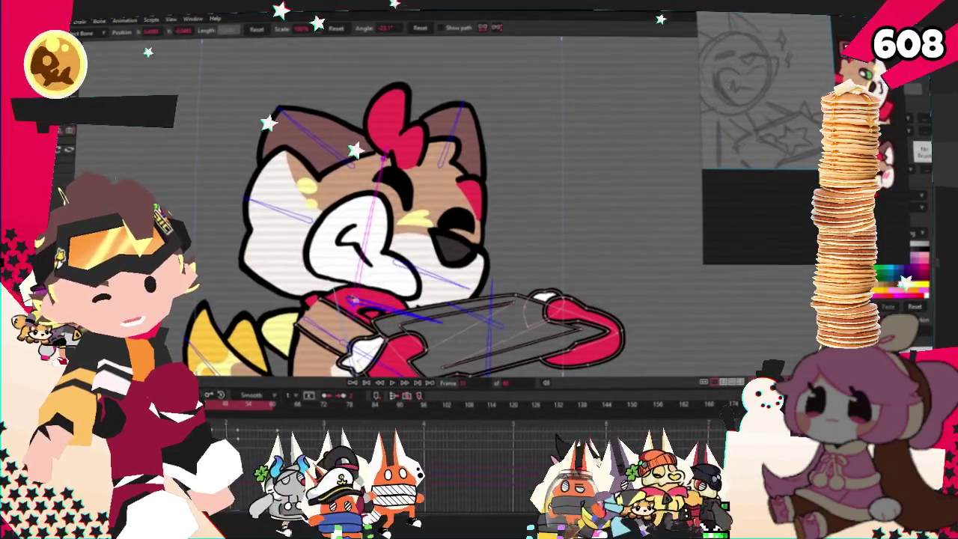
scroll(355, 305, "down", 3)
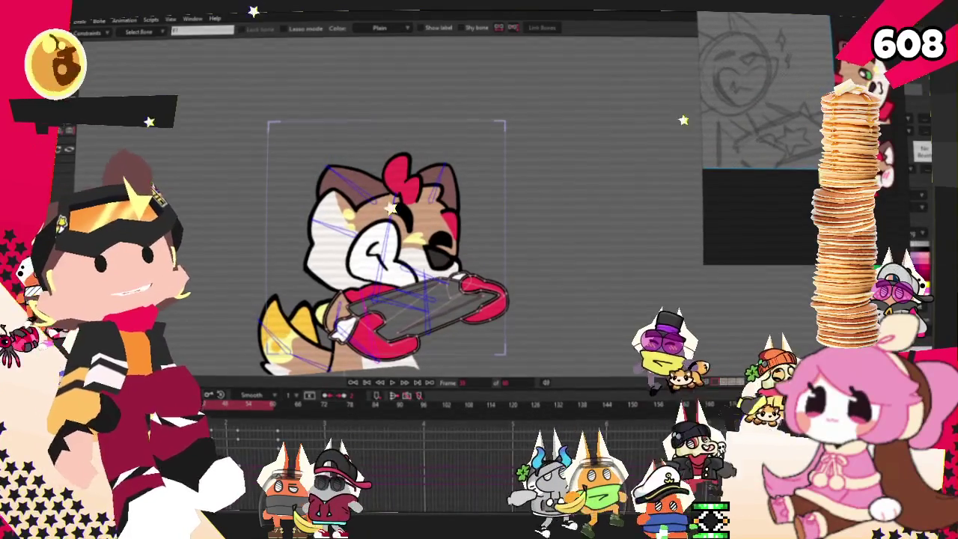
key("t")
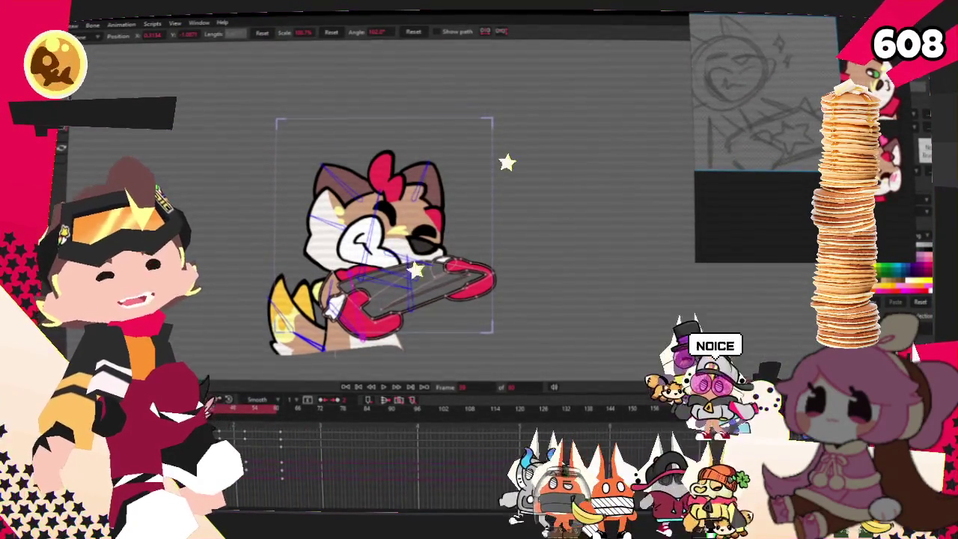
- Rotate the head bone up and left so the cat stands upright on frame 24
scroll(384, 225, "up", 2)
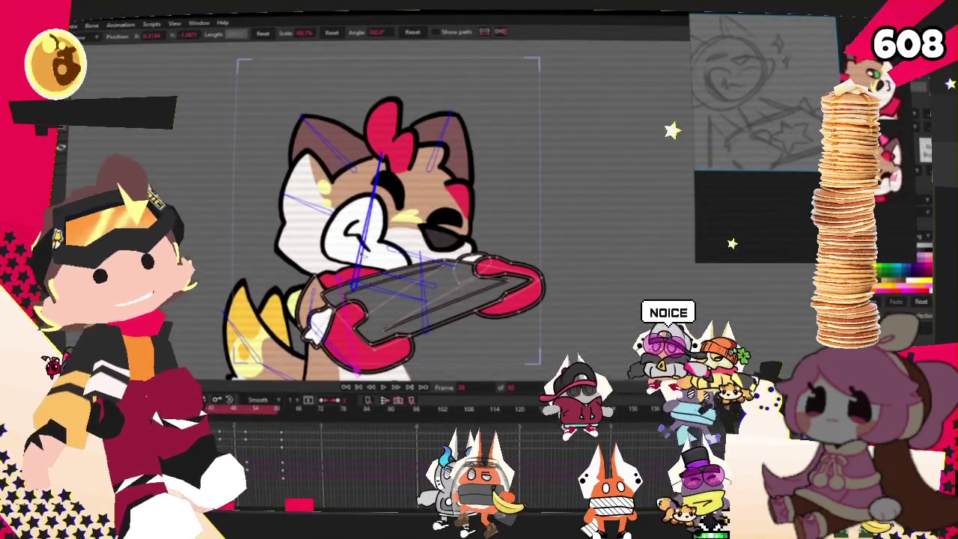
left_click_drag(378, 161, 320, 87)
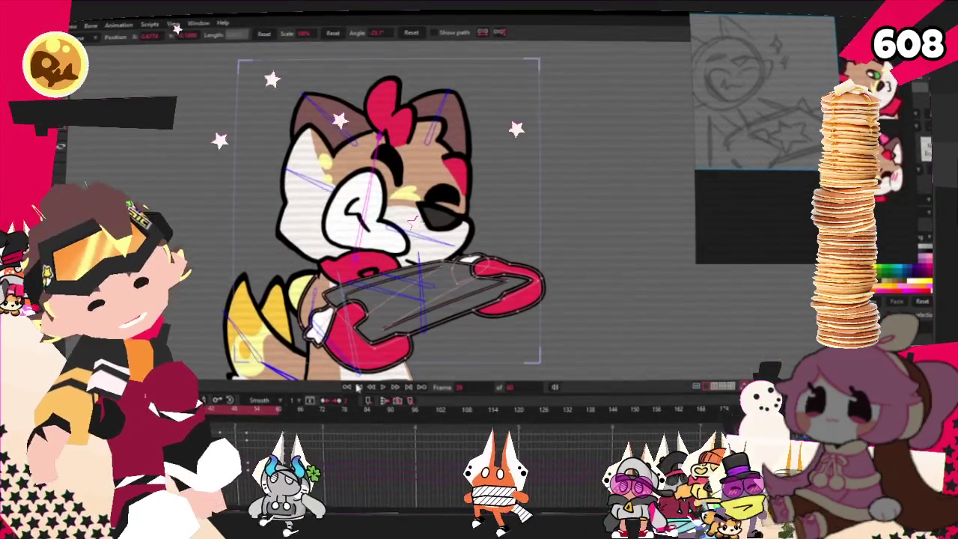
scroll(398, 352, "down", 1)
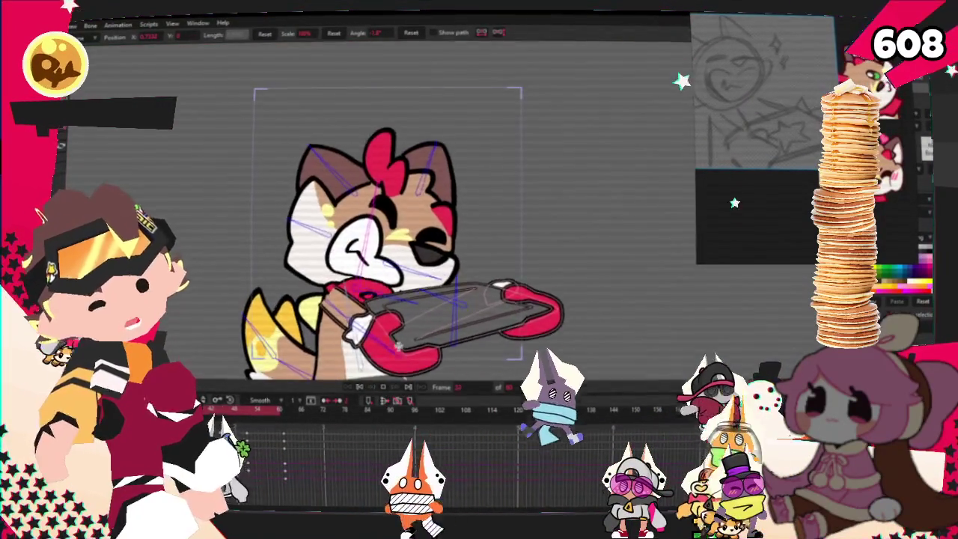
scroll(397, 353, "up", 1)
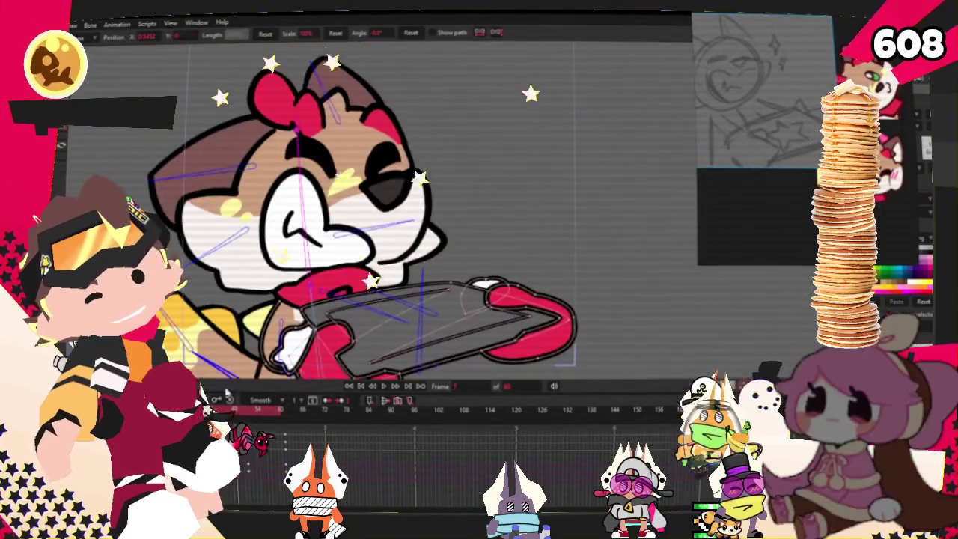
scroll(396, 337, "down", 1)
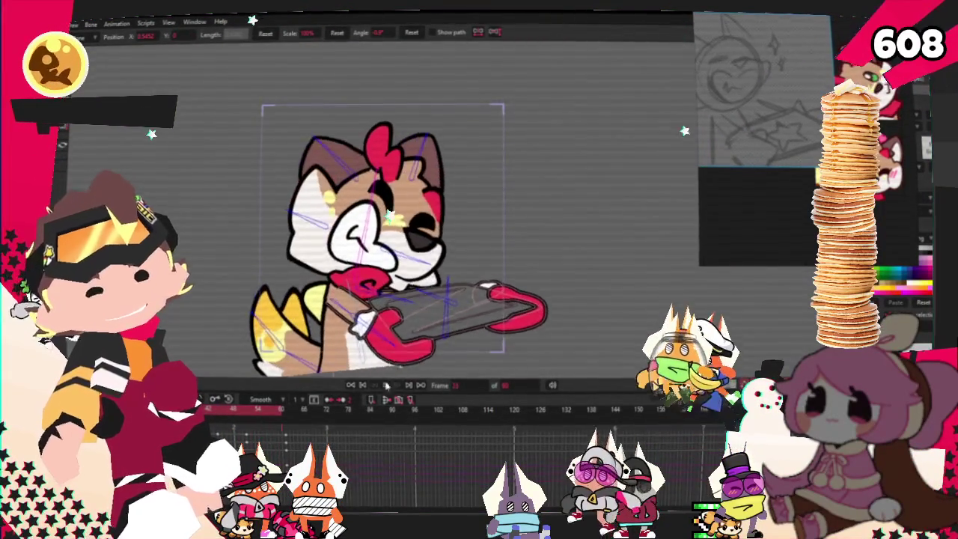
scroll(274, 183, "up", 1)
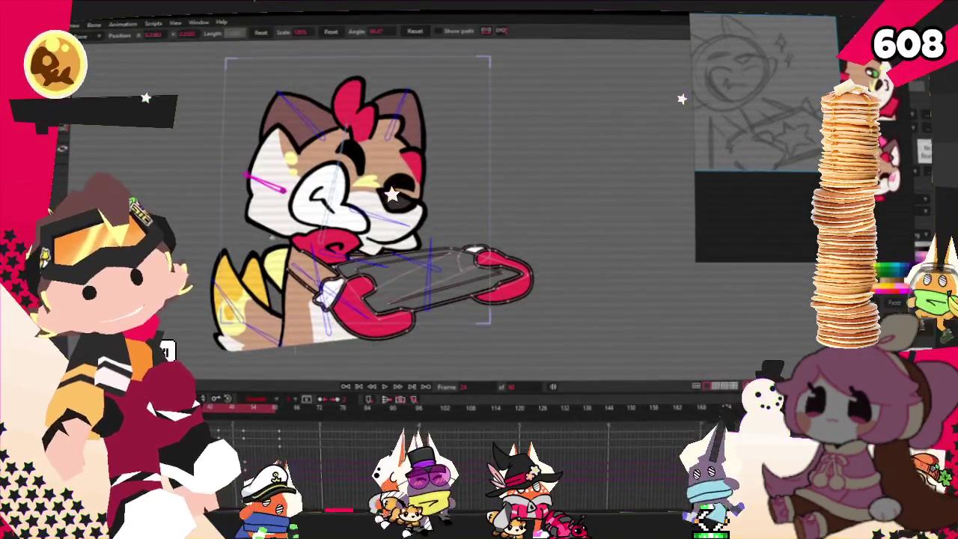
- Switch to Transform Bone and step back one frame to inspect the pose
key("t")
scroll(255, 249, "up", 3)
scroll(342, 259, "down", 1)
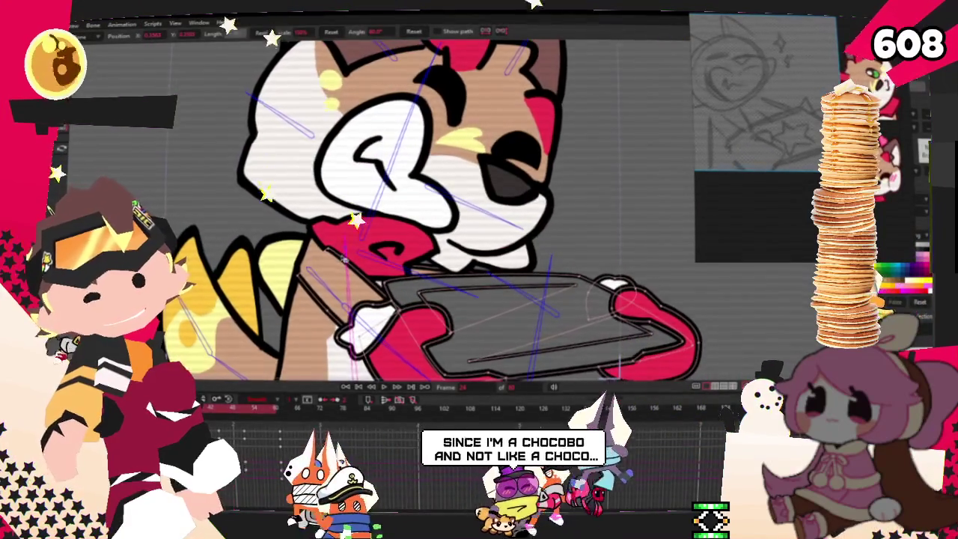
scroll(348, 269, "down", 1)
scroll(359, 284, "down", 1)
scroll(370, 299, "down", 1)
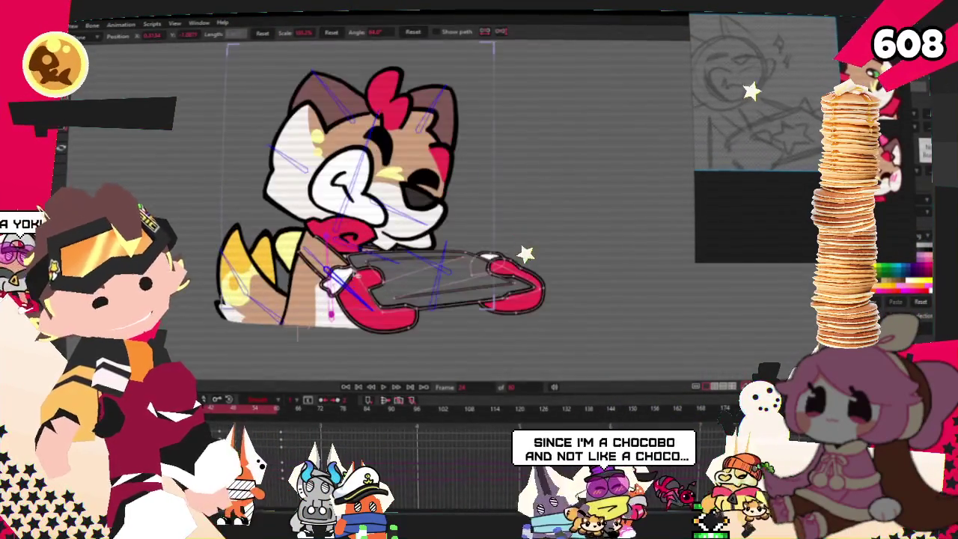
left_click(371, 387)
scroll(379, 297, "up", 1)
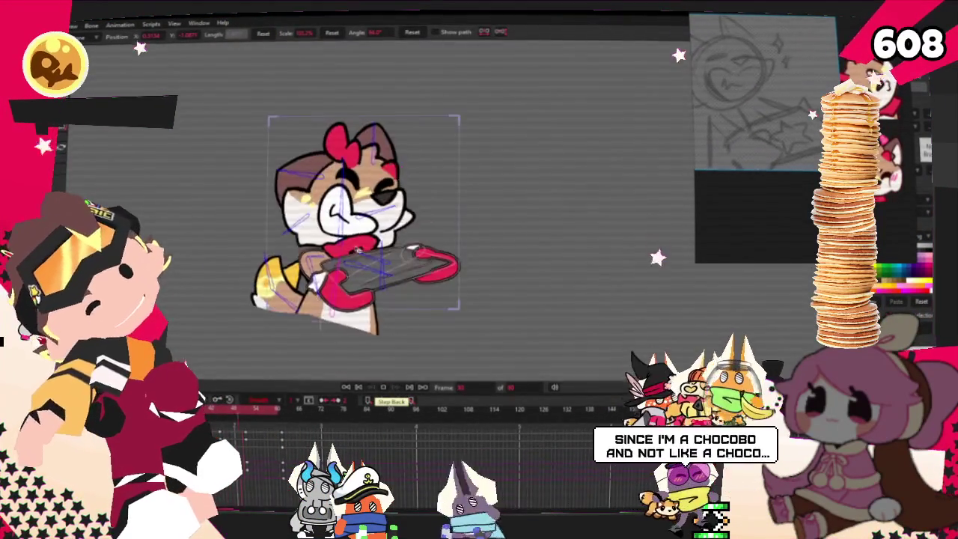
scroll(373, 286, "up", 1)
scroll(368, 275, "up", 1)
scroll(363, 263, "up", 1)
scroll(359, 253, "down", 1)
scroll(352, 270, "down", 2)
- Step forward two frames with Ctrl+Right to compare the neighbouring chainsaw poses
key("ctrl+Right")
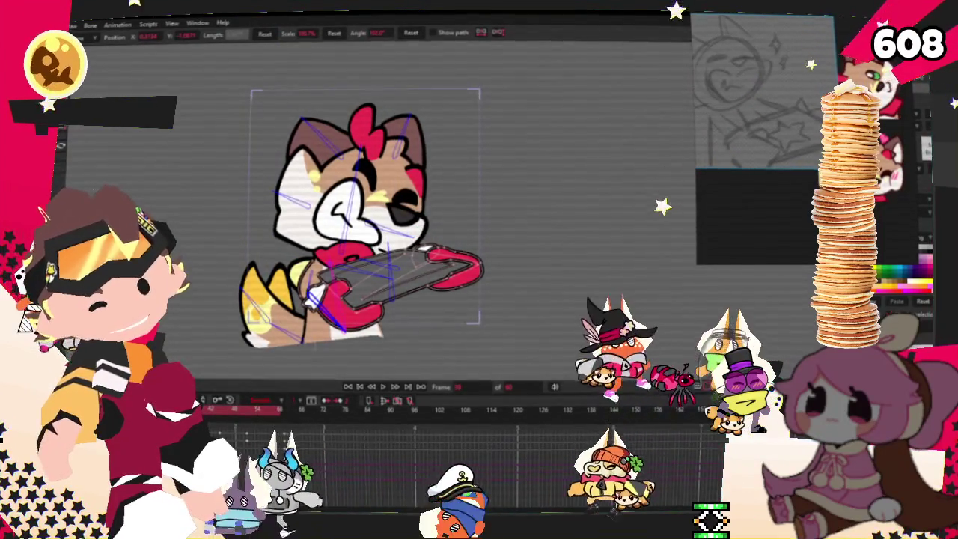
key("ctrl+Right")
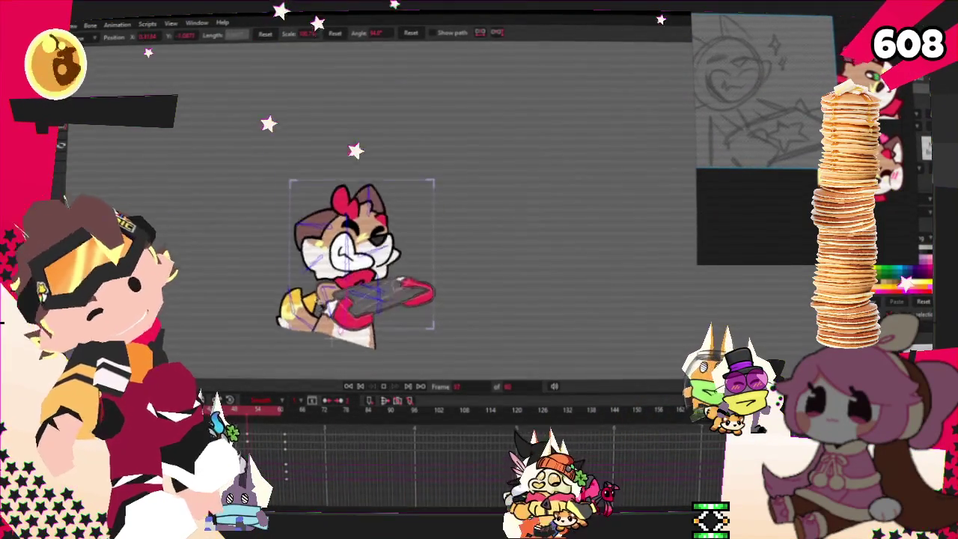
scroll(509, 182, "up", 4)
scroll(509, 182, "up", 2)
scroll(510, 182, "up", 2)
scroll(510, 182, "up", 1)
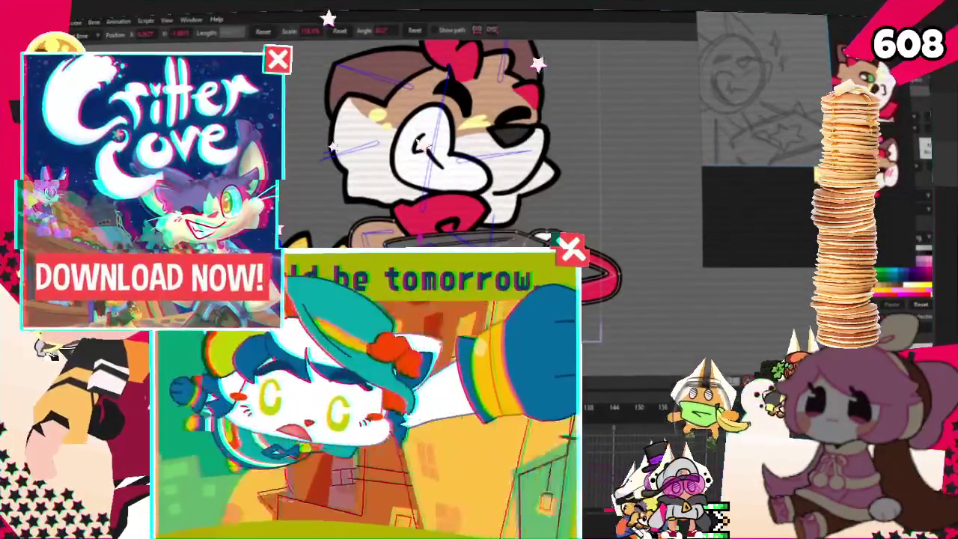
- Switch back to the Select Bone tool with the B shortcut
key("b")
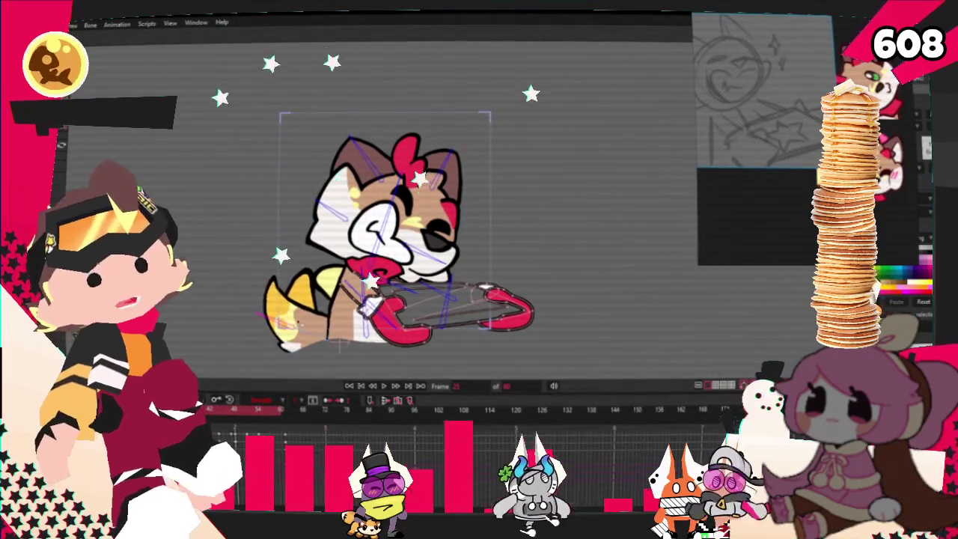
- Play and stop the cat animation with Space, then replay it with the Play button
key("space")
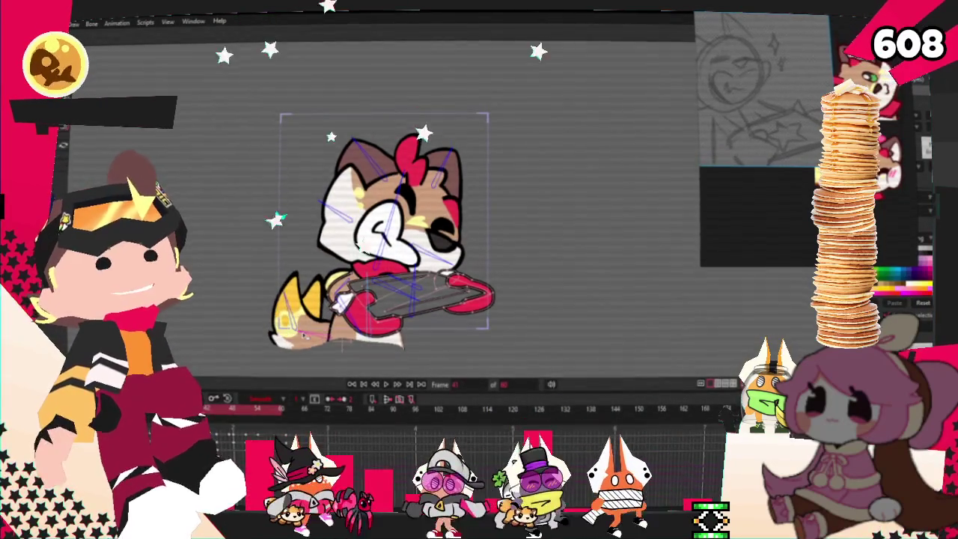
key("space")
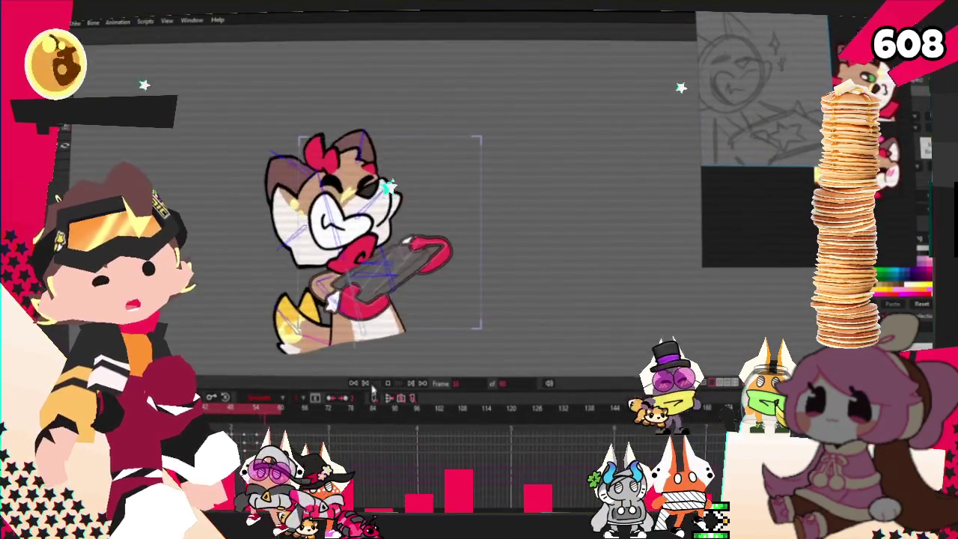
key("space")
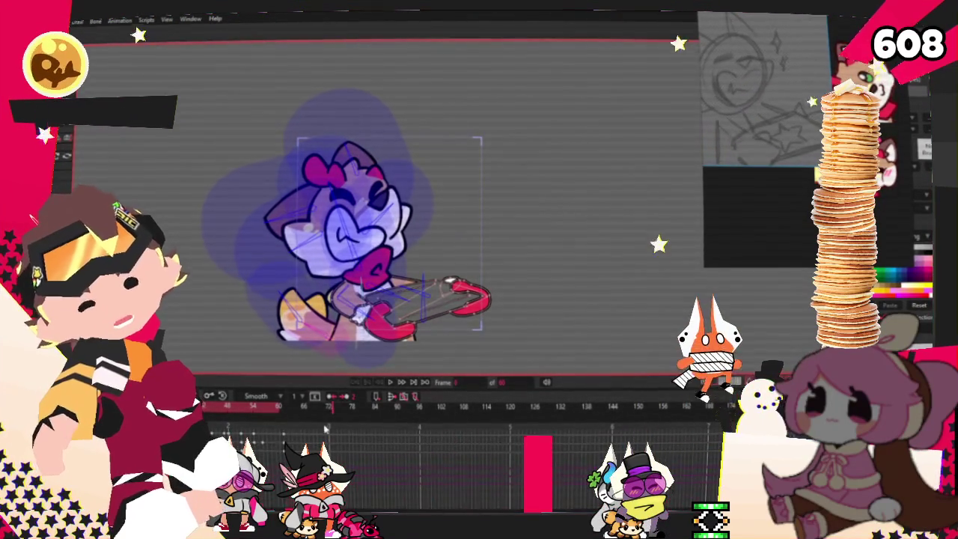
left_click(393, 382)
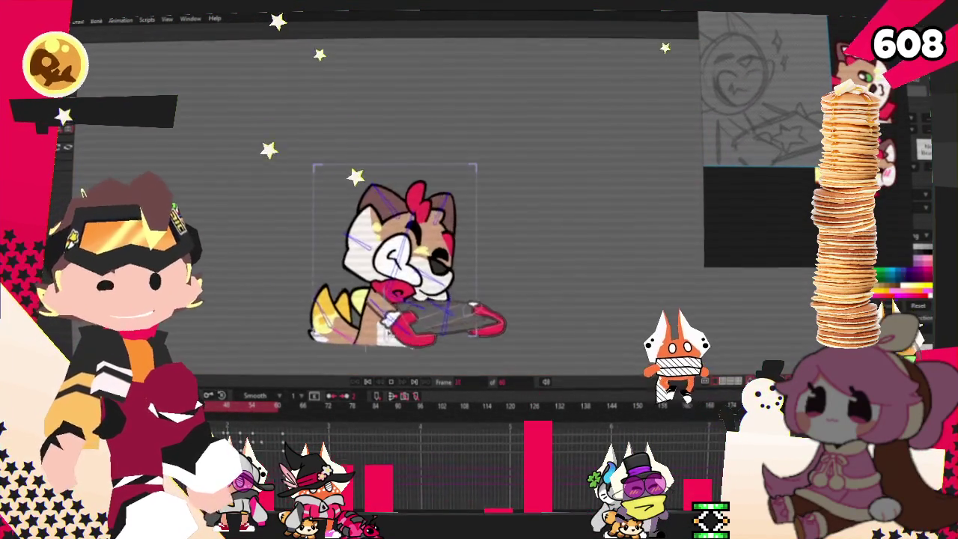
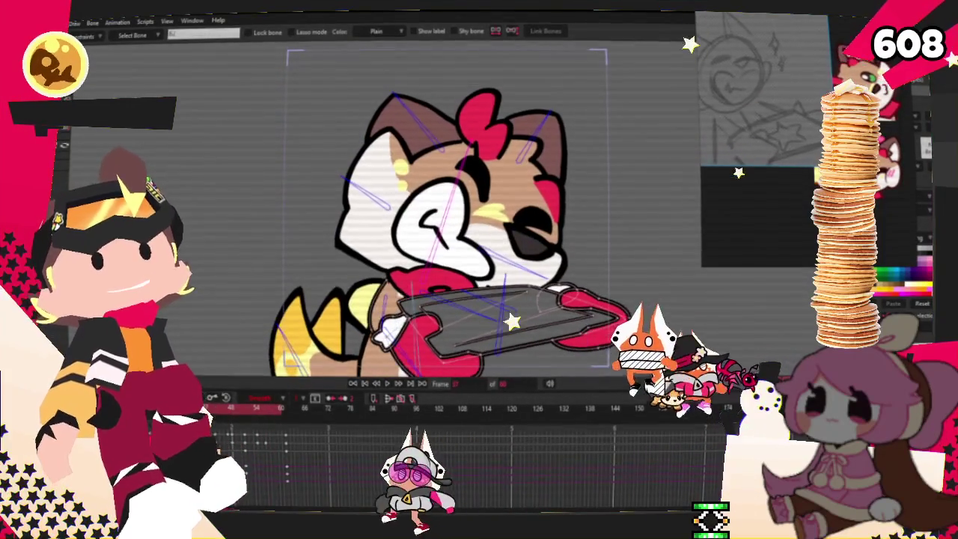
- Rotate the cat's head bone about 9° to tilt the head further, then select the top-of-head bone
key("t")
left_click(447, 210)
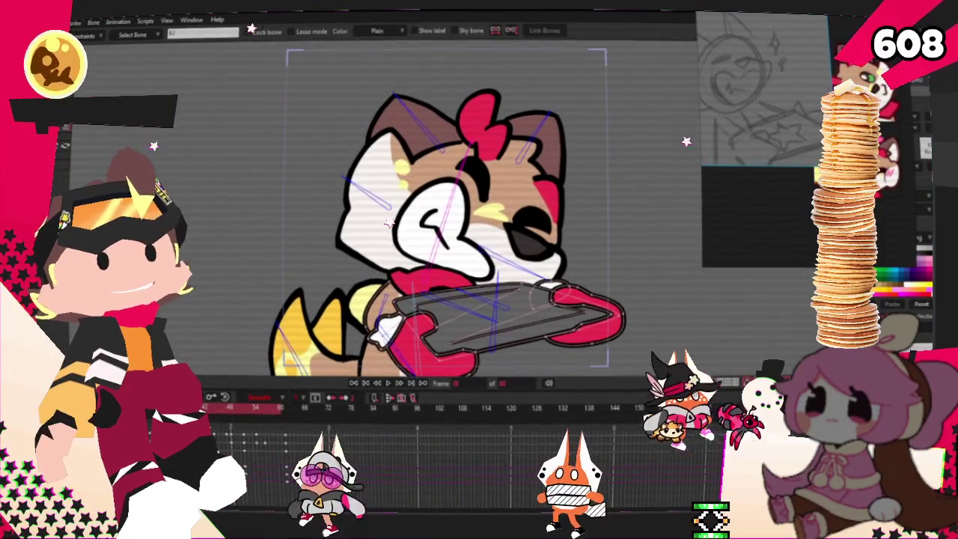
left_click_drag(438, 207, 480, 235)
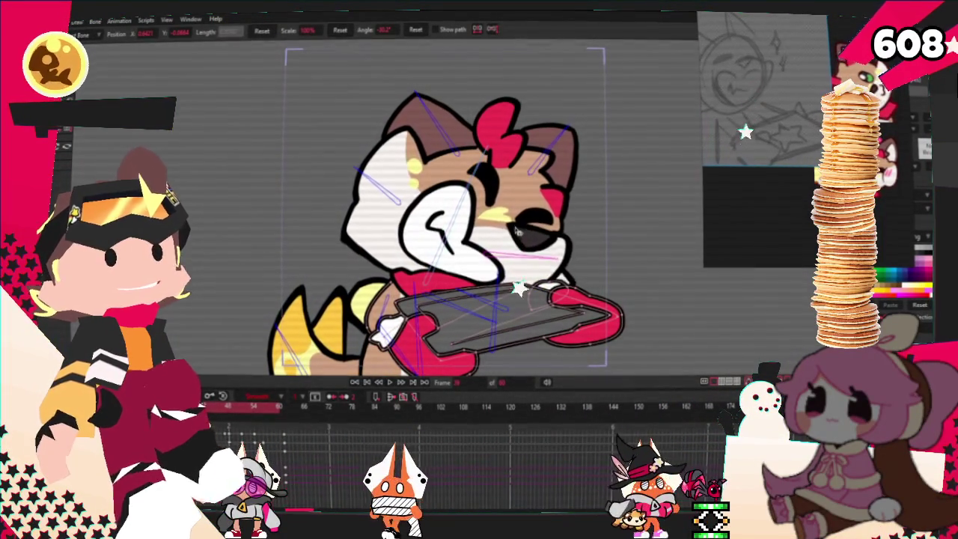
left_click(442, 123)
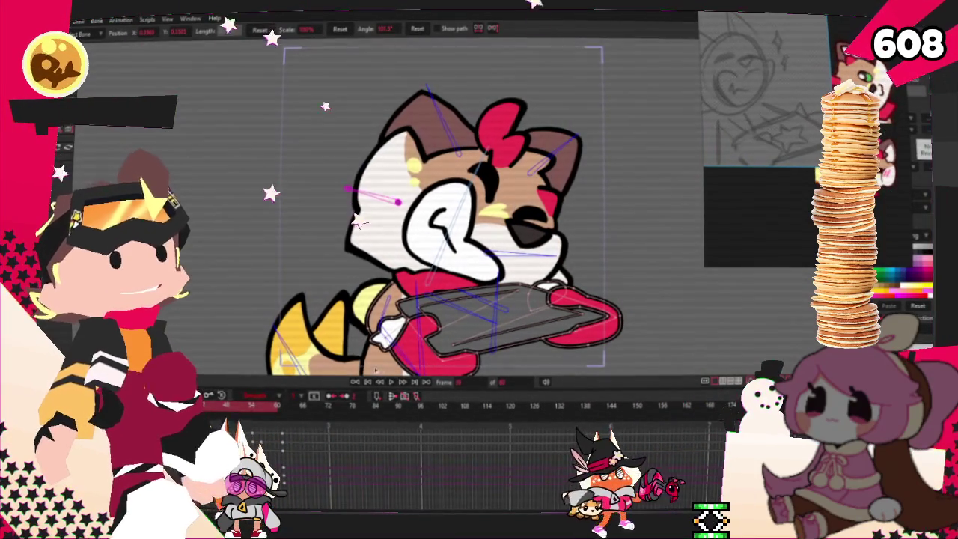
scroll(480, 274, "down", 5)
scroll(480, 271, "up", 1)
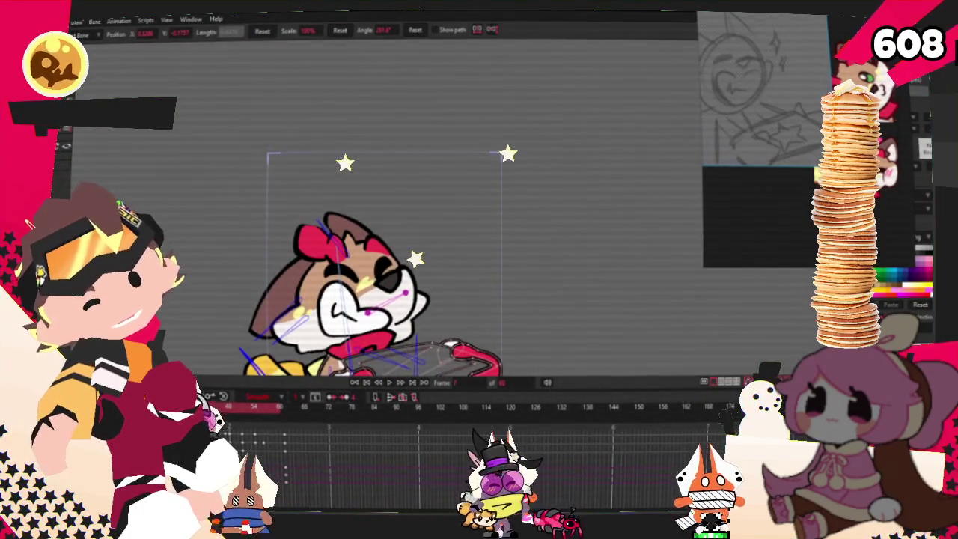
- Drag the head bone on frame 7 to shift the cat's head up and right
left_click_drag(372, 232, 402, 218)
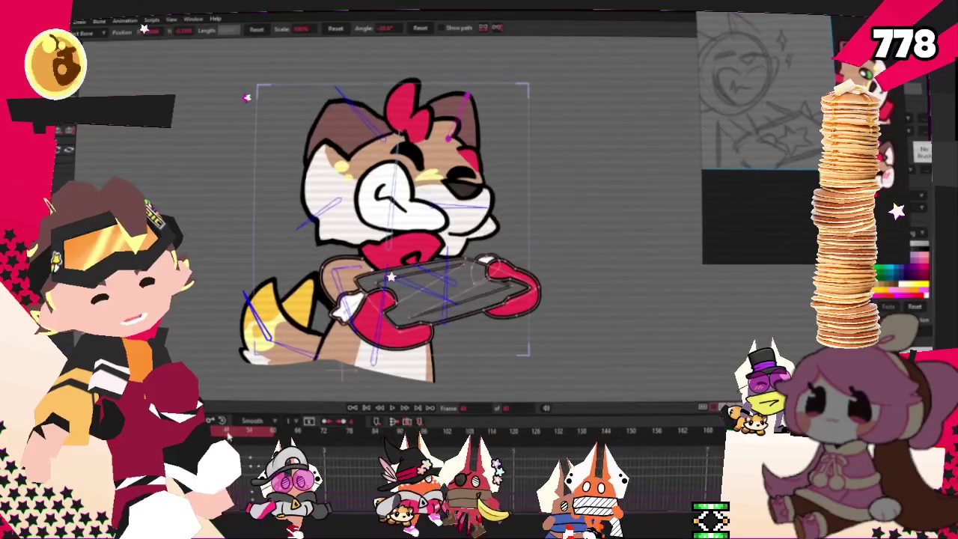
- Switch to Select Bone (Z) and play back the cat animation to review the head motion
key("z")
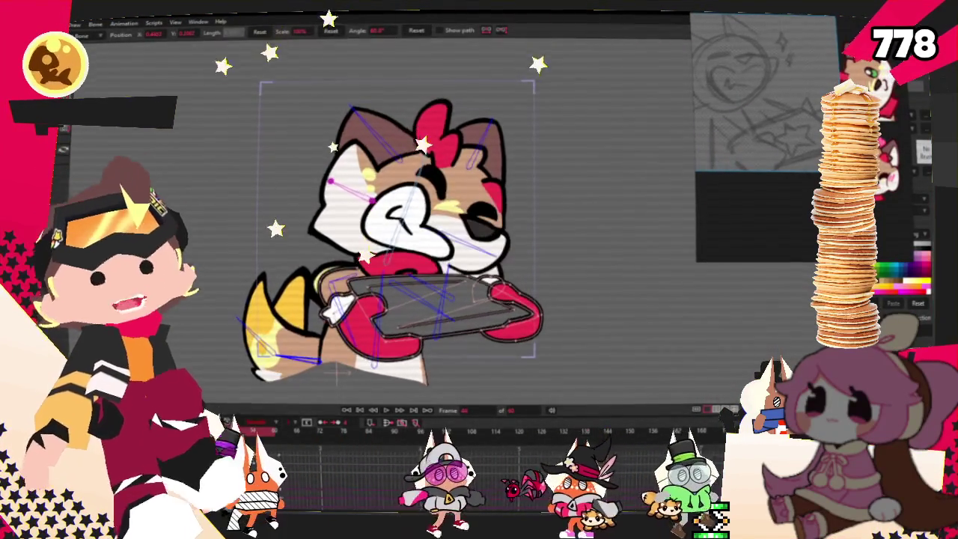
left_click(385, 411)
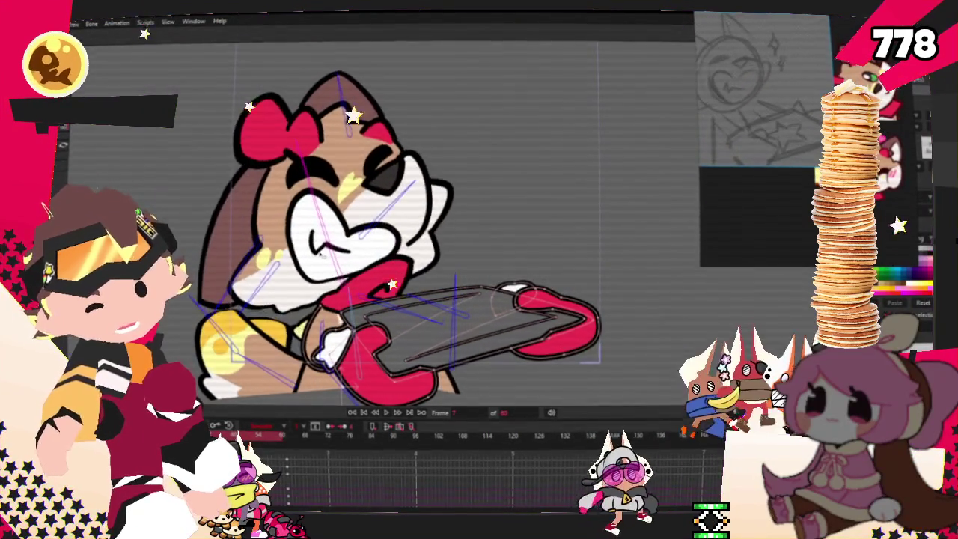
- Nudge the head bone up and left with Transform Bone, zoom out, and replay the animation
key("t")
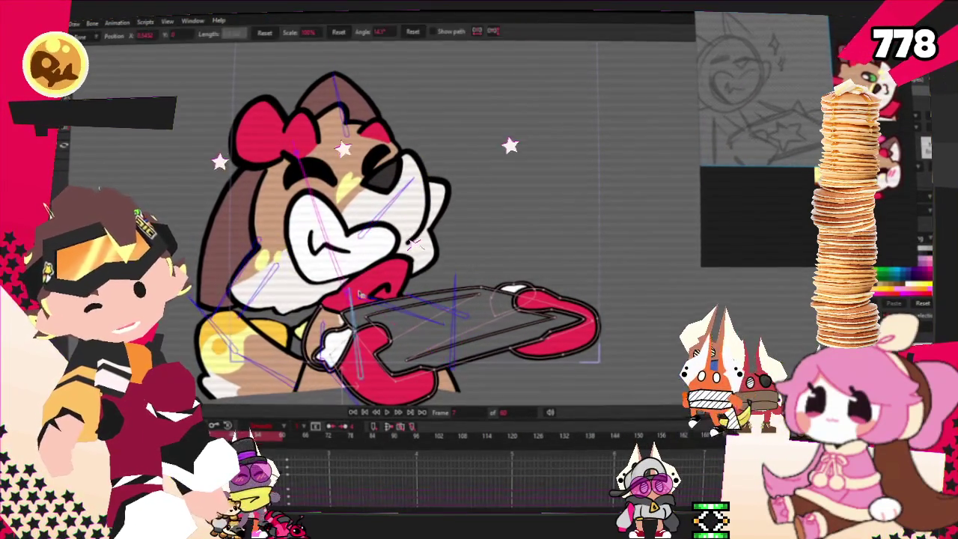
left_click_drag(344, 296, 342, 276)
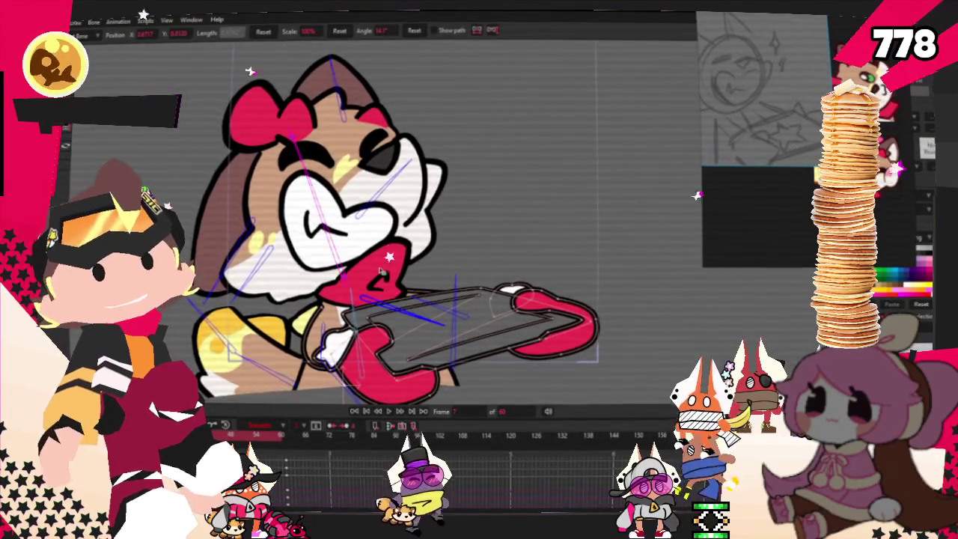
scroll(381, 272, "down", 3)
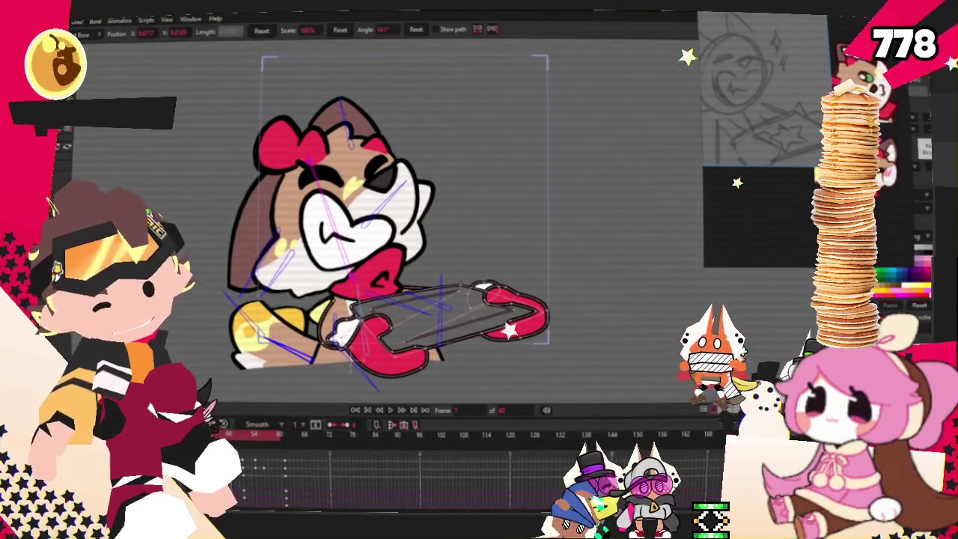
left_click(393, 410)
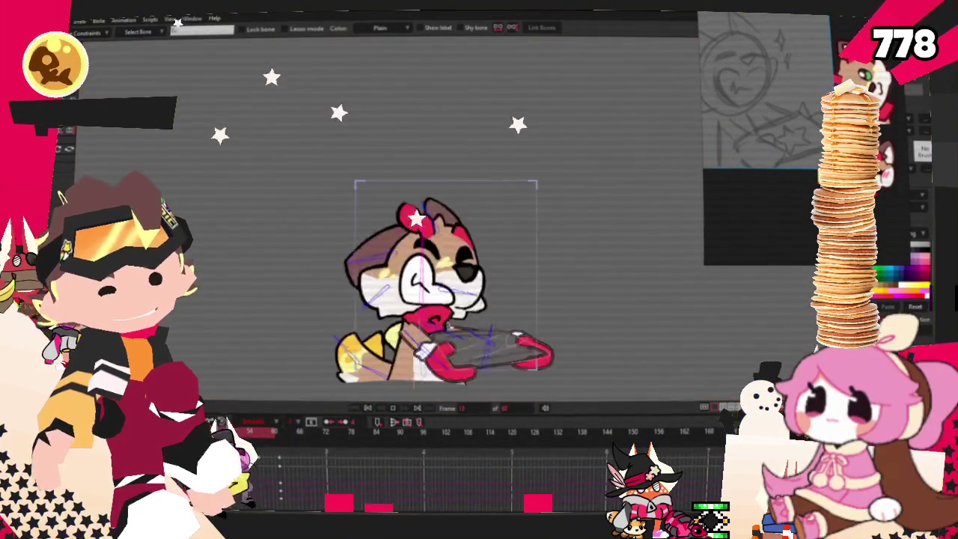
scroll(441, 320, "up", 3)
scroll(450, 327, "up", 1)
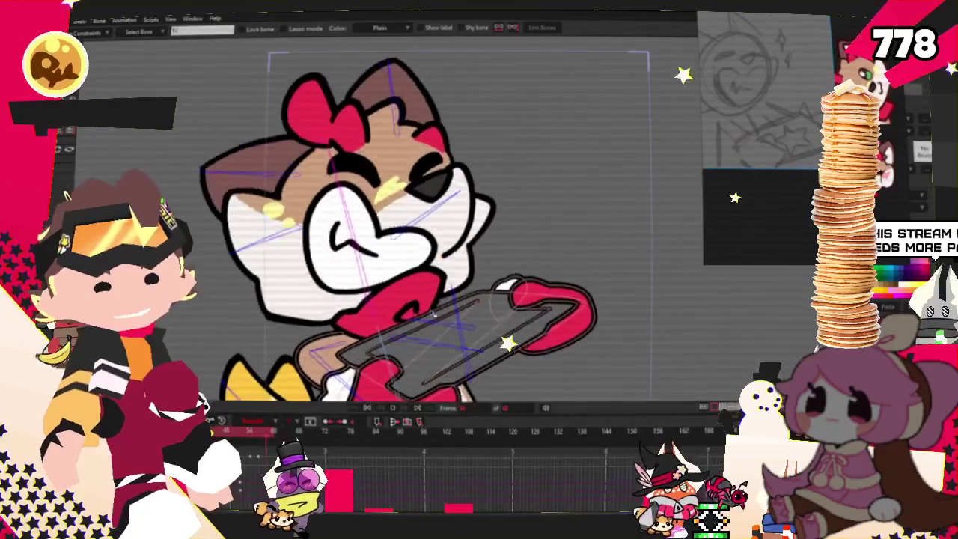
scroll(433, 313, "down", 1)
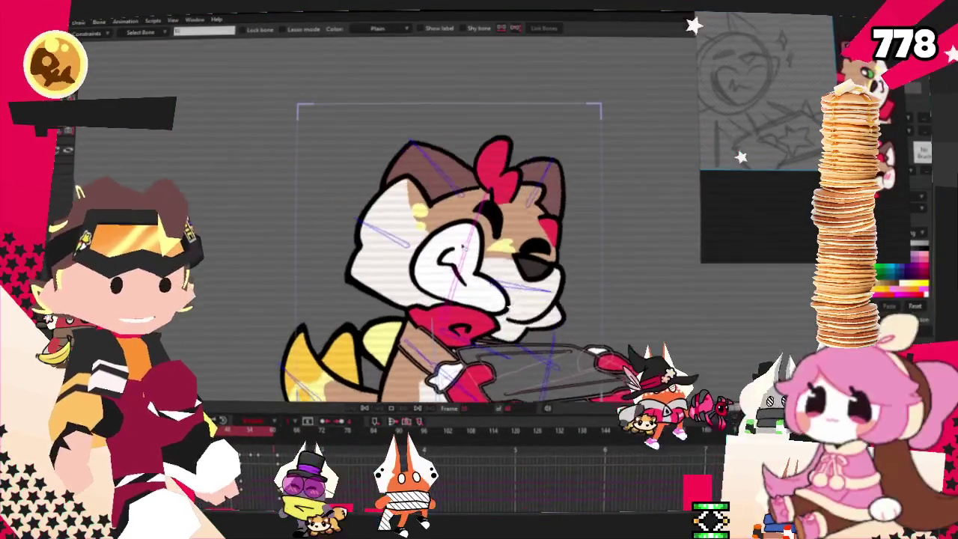
scroll(449, 254, "down", 1)
scroll(449, 254, "down", 1)
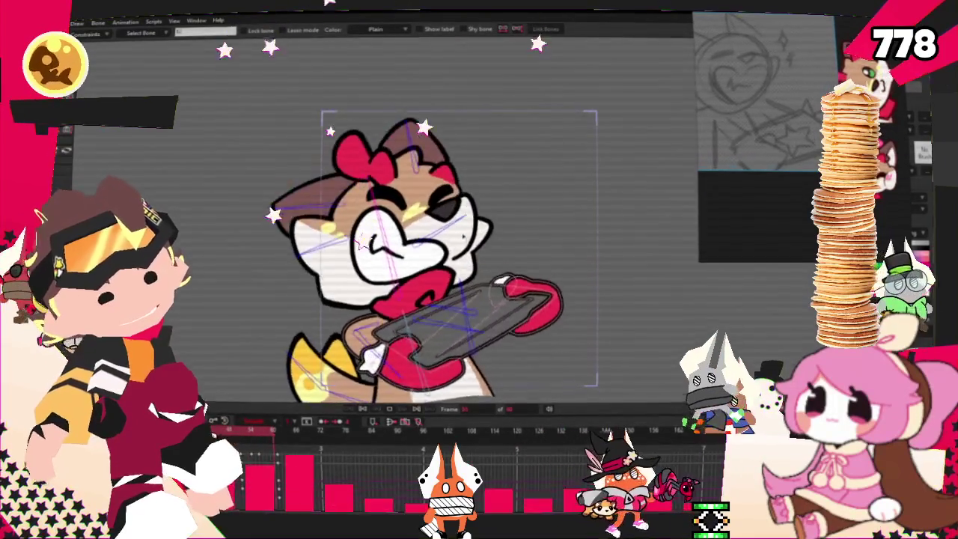
scroll(461, 254, "up", 1)
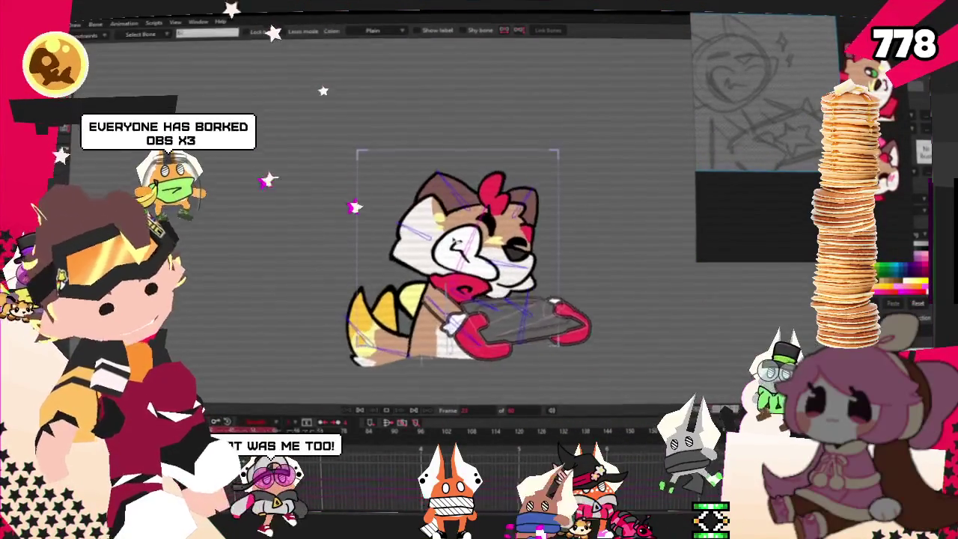
scroll(453, 240, "up", 1)
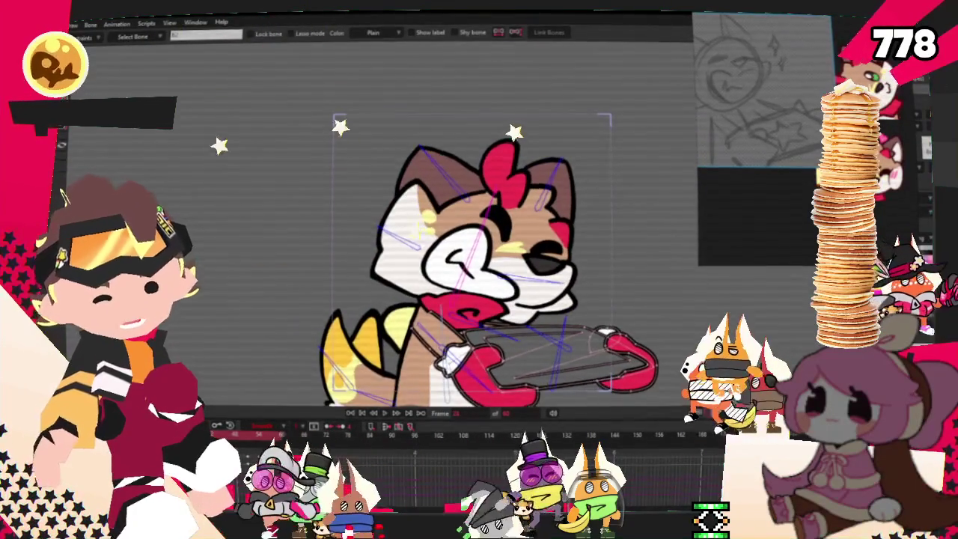
- Rotate the arm bone to swing the arm and tray up around the shoulder, selecting the vertical arm bone
key("t")
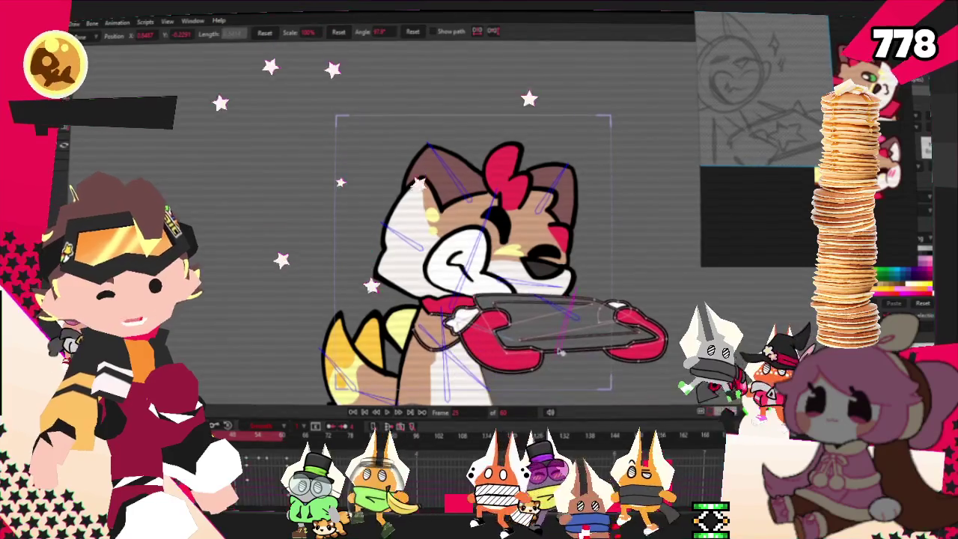
left_click_drag(554, 388, 575, 334)
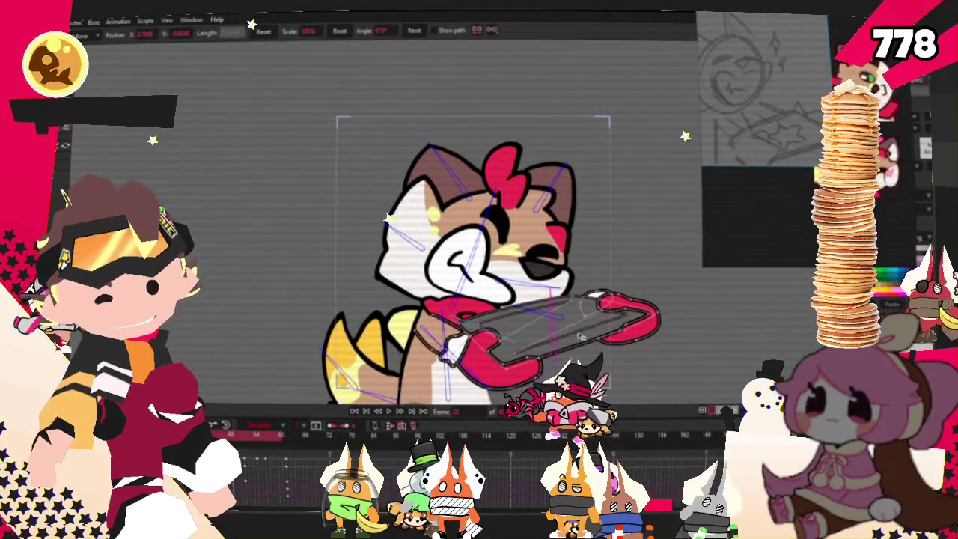
left_click(553, 333)
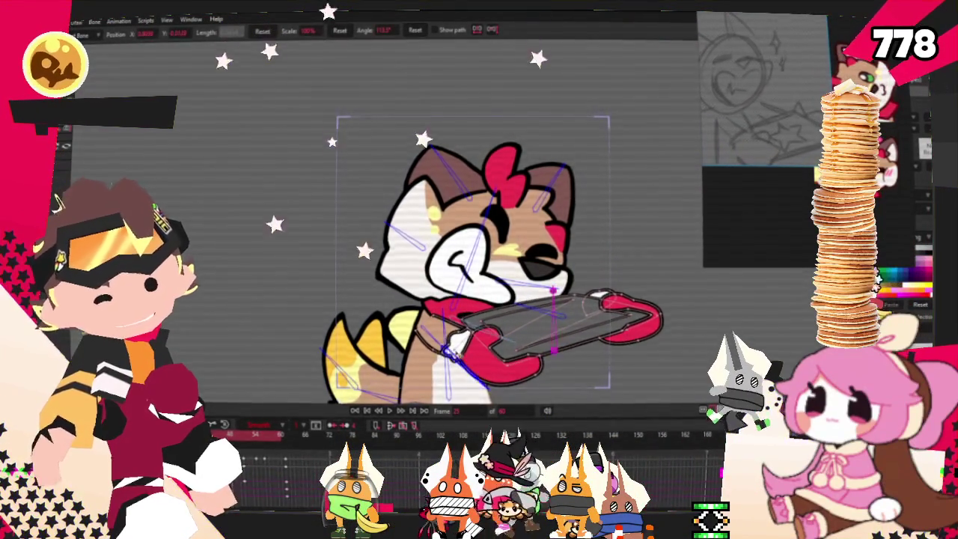
scroll(460, 322, "up", 2)
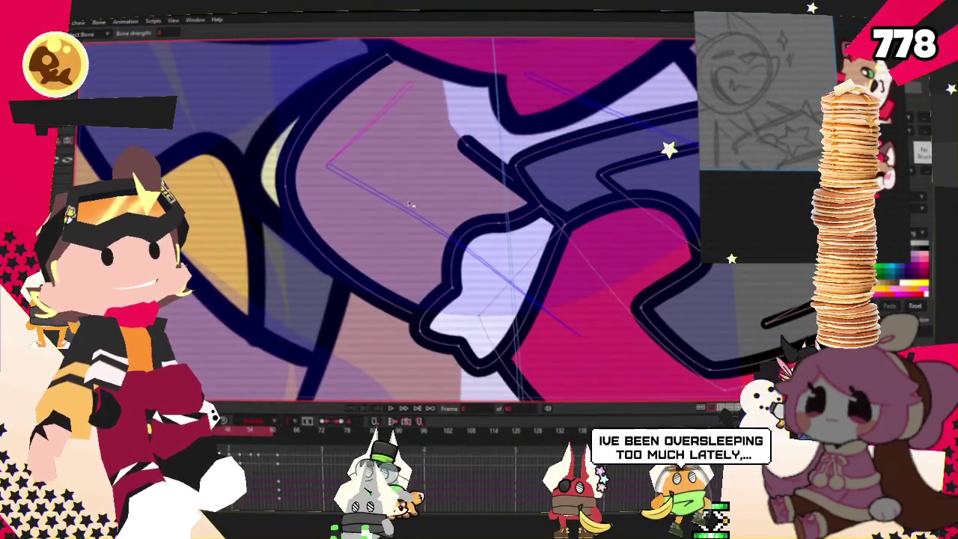
- Zoom the canvas in and out until the whole cat holding the tray is visible during playback
scroll(417, 199, "down", 5)
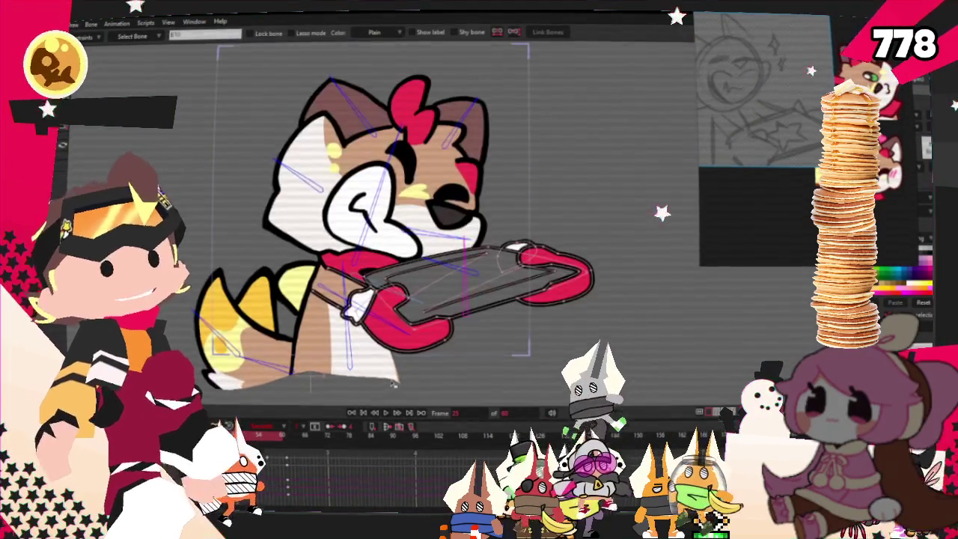
scroll(288, 266, "up", 3)
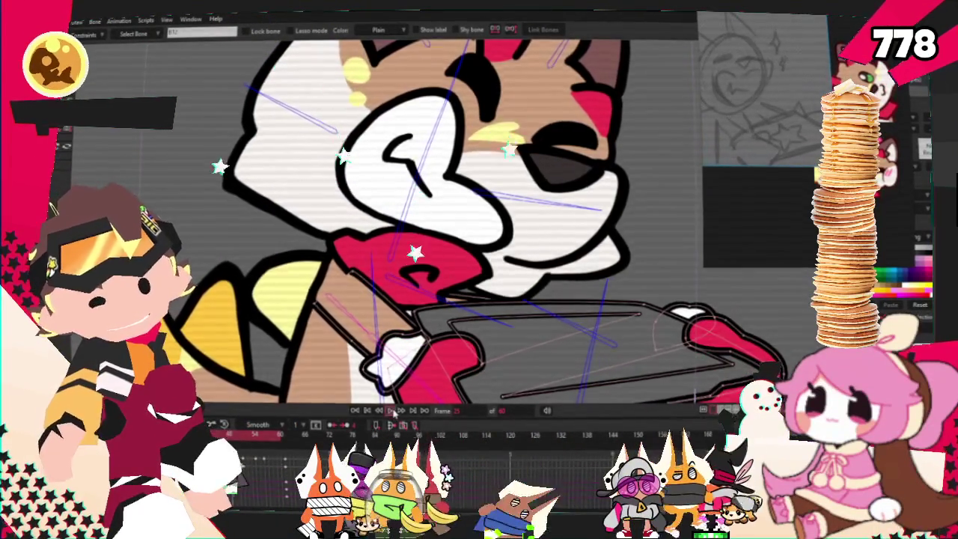
scroll(404, 225, "down", 3)
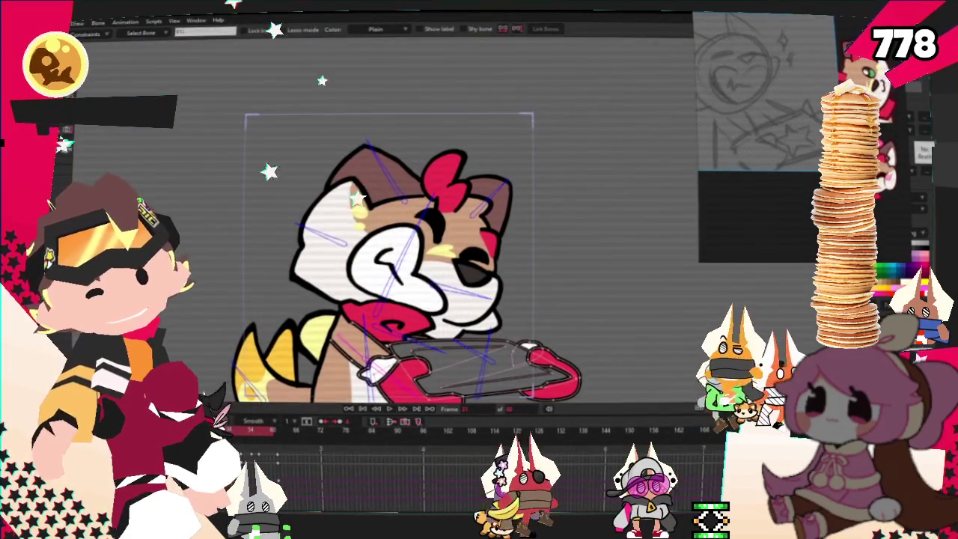
- Switch to the Transform Layer tool (0) and bring up the keyframe interpolation menu
key("0")
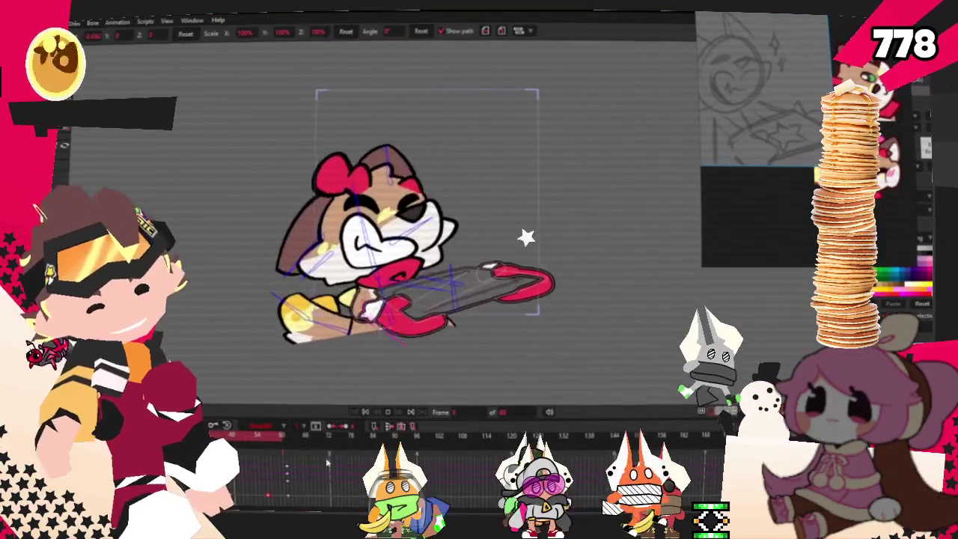
right_click(247, 464)
- Set the keyframe interpolation to Smooth and play the animation preview
left_click(264, 402)
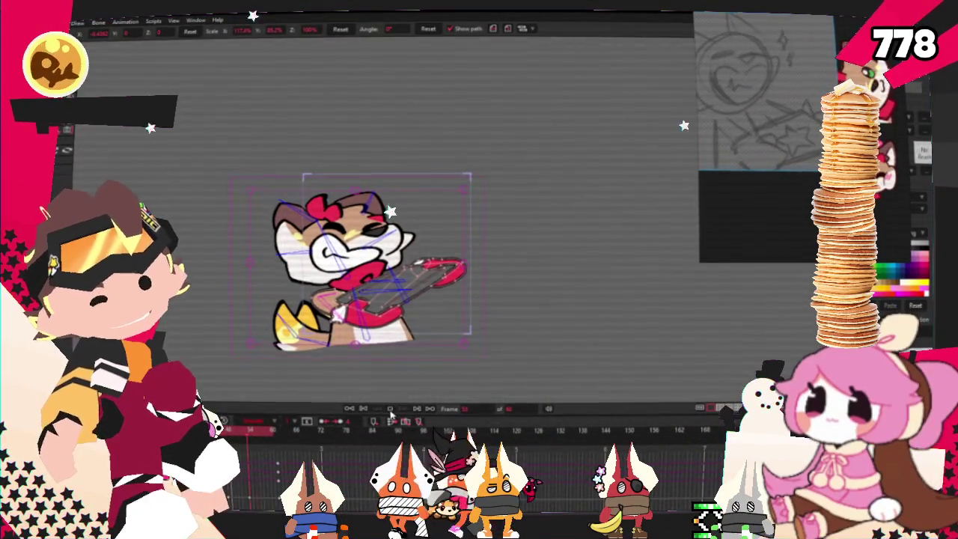
key("space")
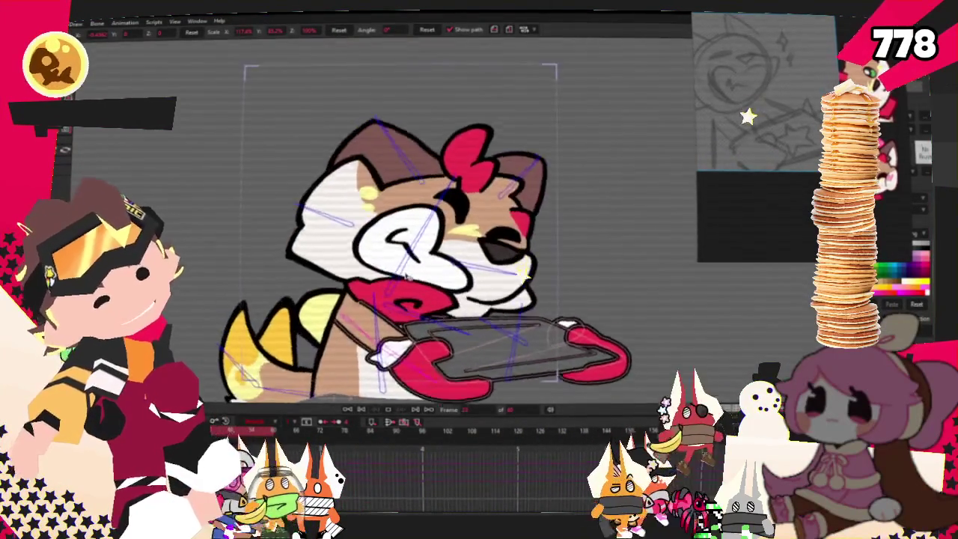
- Apply a different interpolation type to the selected keyframes and jump to frame 51
right_click(240, 424)
left_click(245, 430)
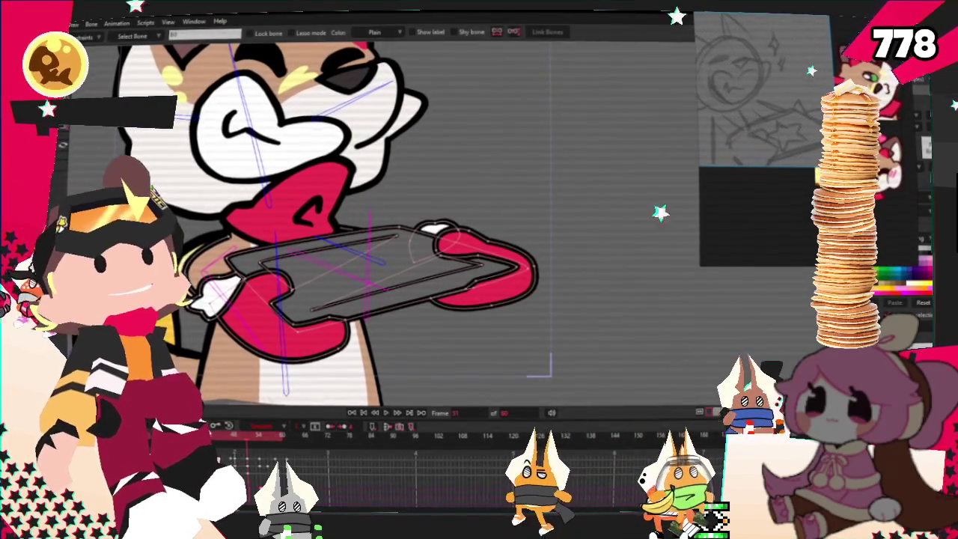
left_click(309, 438)
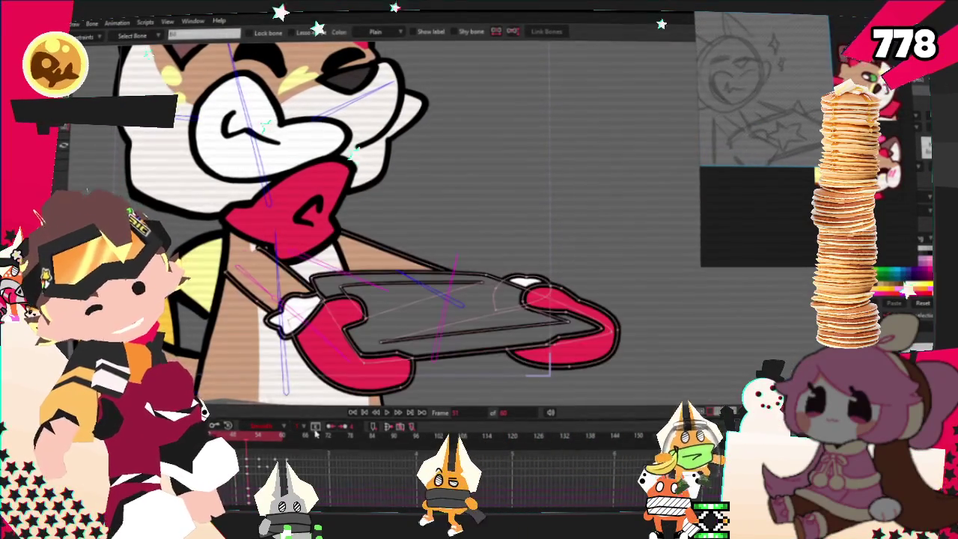
- Scrub the timeline and jump between several frames to check the arm and tray poses
left_click_drag(264, 448, 291, 448)
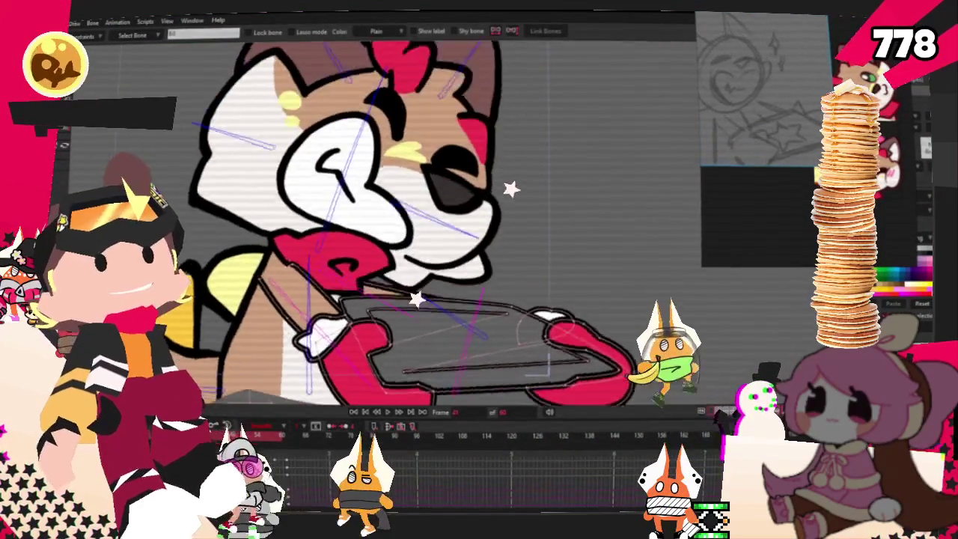
left_click(263, 465)
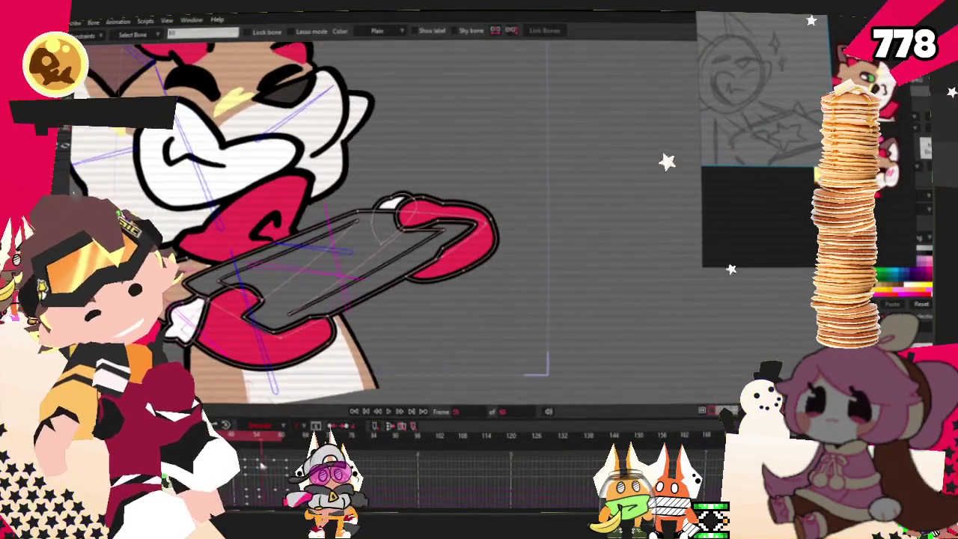
left_click(355, 443)
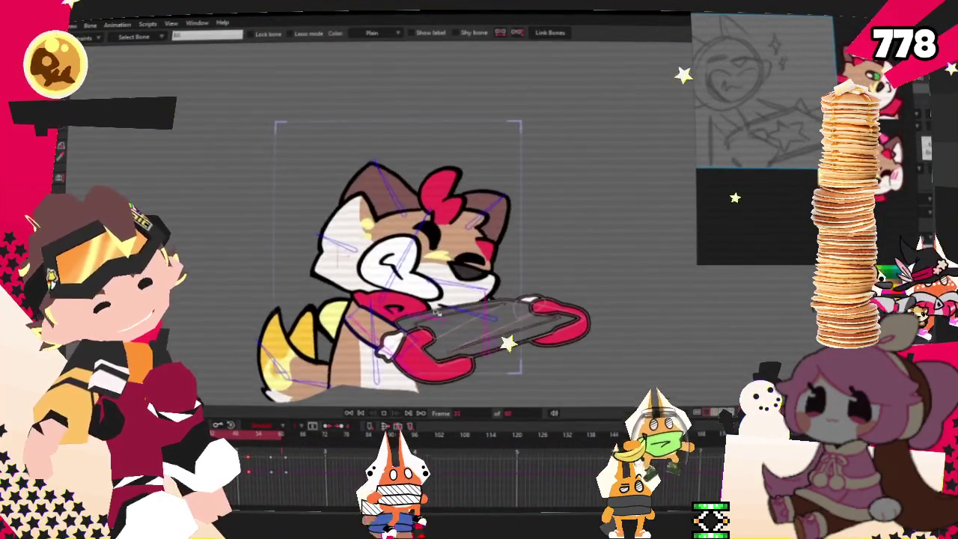
- Zoom the canvas out to make room for drawing around the cat
scroll(438, 313, "down", 3)
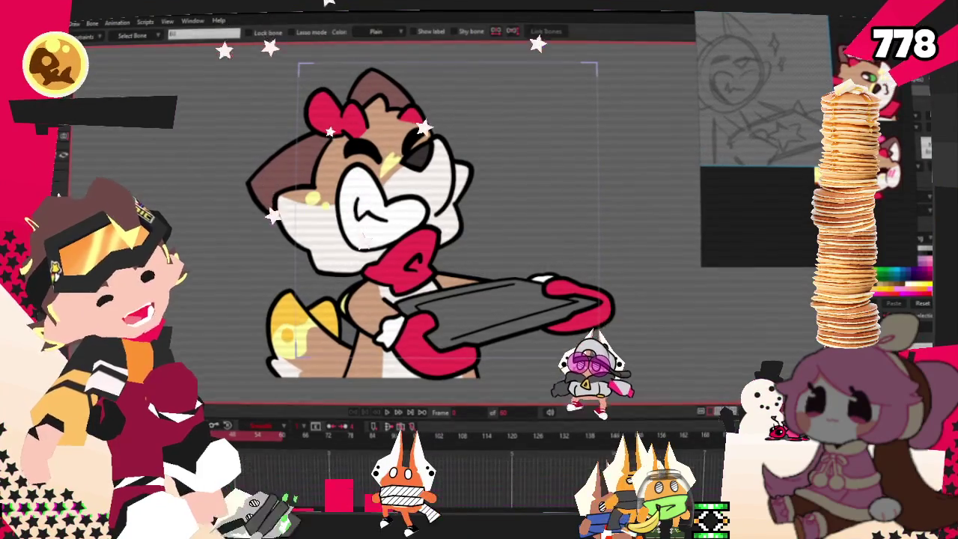
- Draw an outlined rectangle beside the cat and delete the unwanted tan rectangle
key("r")
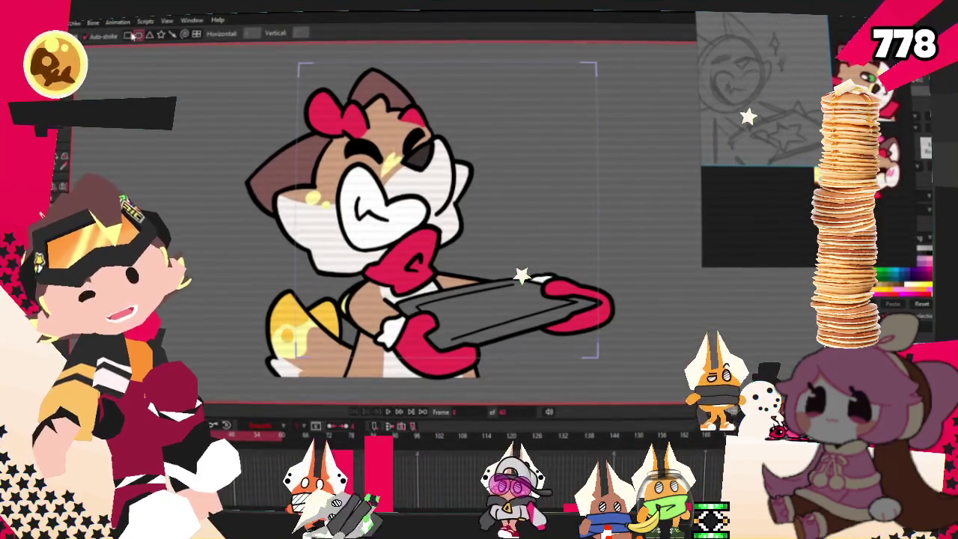
scroll(214, 143, "down", 3)
left_click_drag(158, 73, 255, 275)
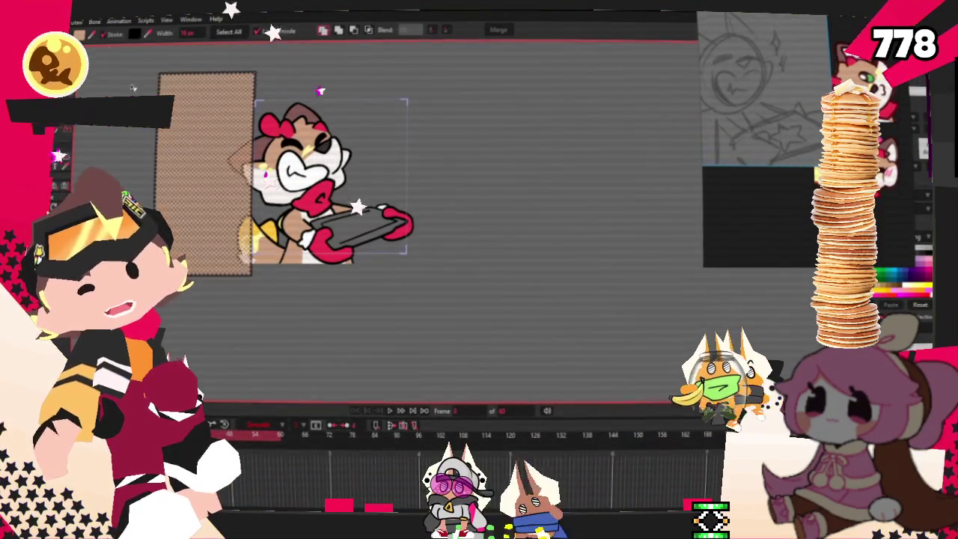
key("Delete")
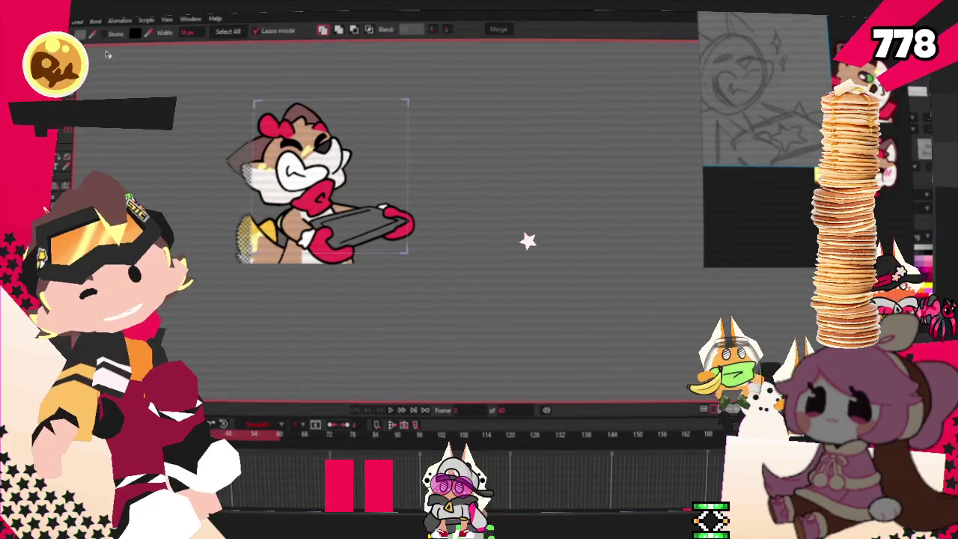
- Scale up the cat artwork and move it into place
left_click_drag(528, 239, 519, 292)
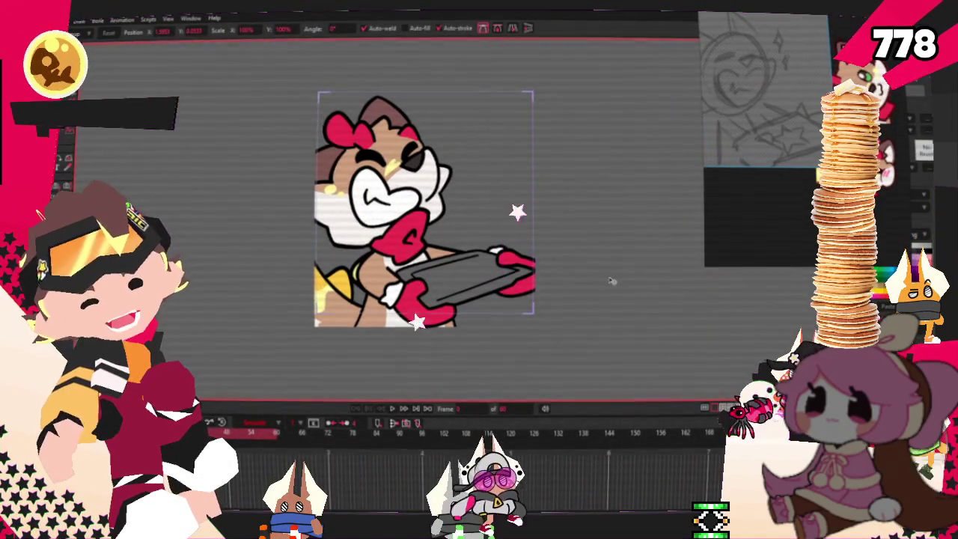
scroll(254, 266, "down", 2)
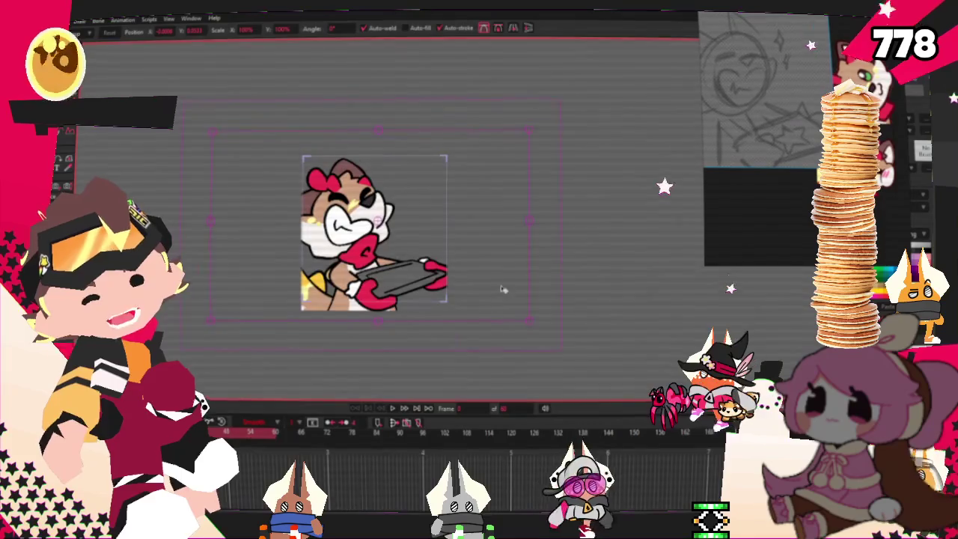
scroll(400, 98, "up", 2)
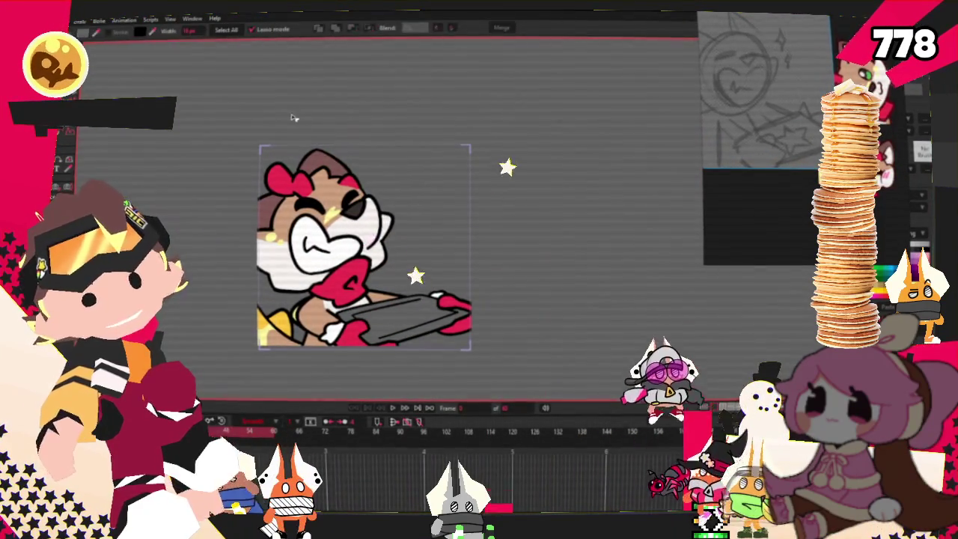
- Switch to the Select Points tool (G)
key("g")
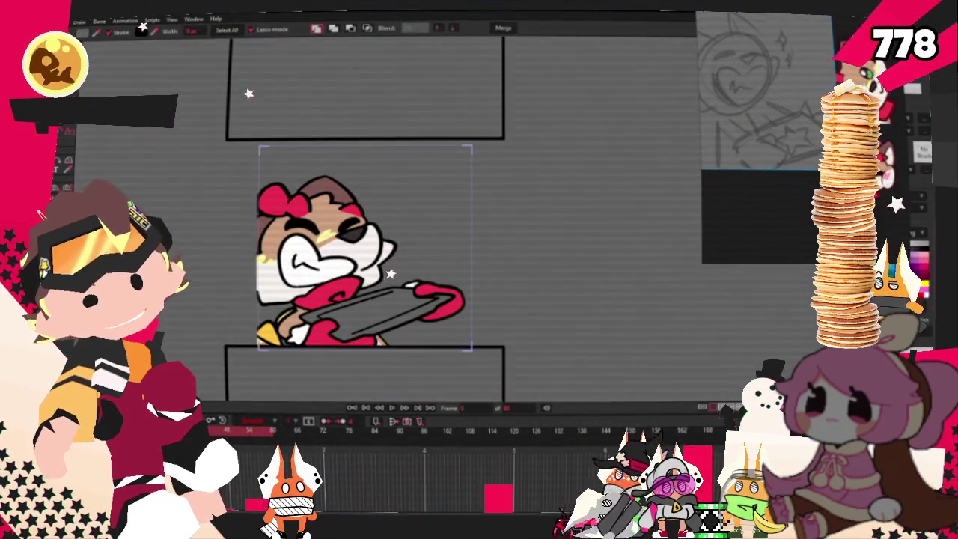
scroll(295, 180, "up", 1)
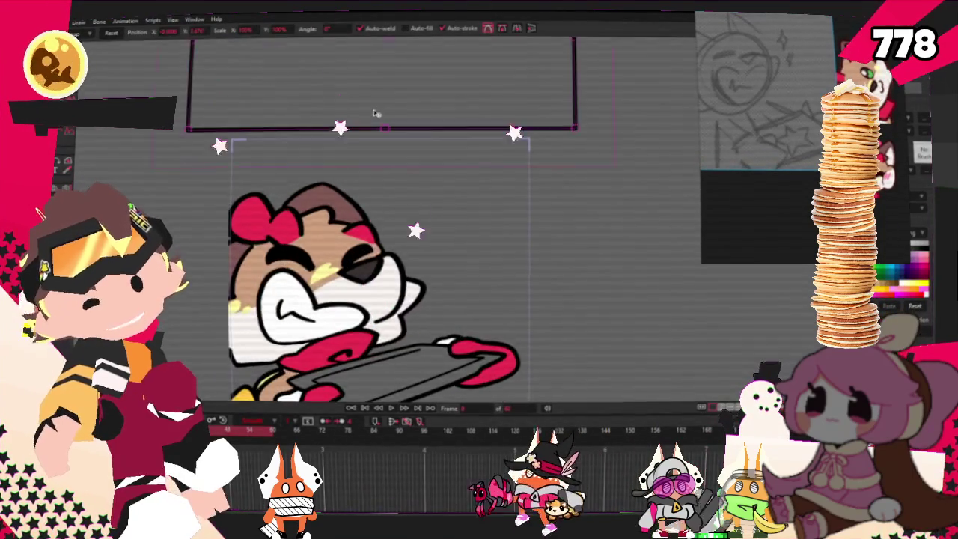
scroll(373, 286, "down", 2)
scroll(367, 316, "up", 2)
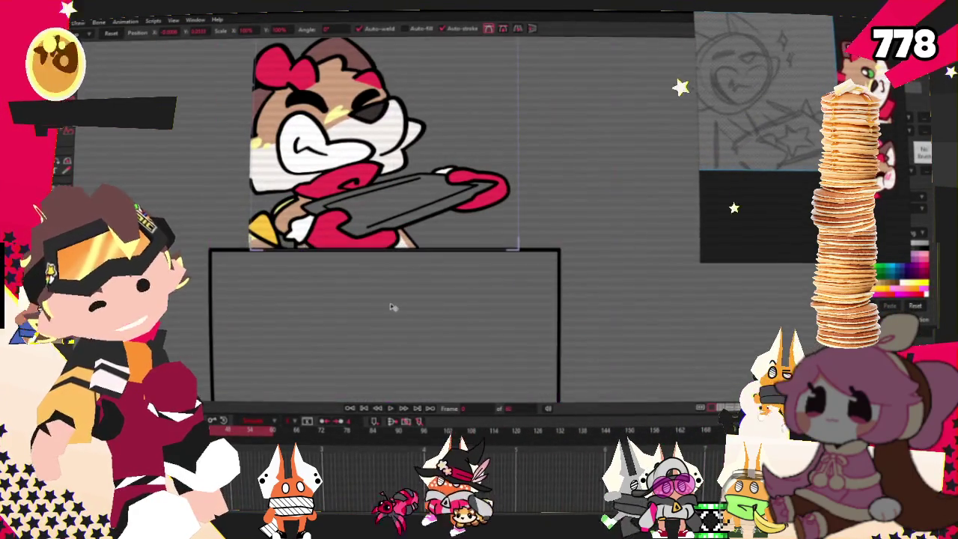
scroll(393, 309, "down", 2)
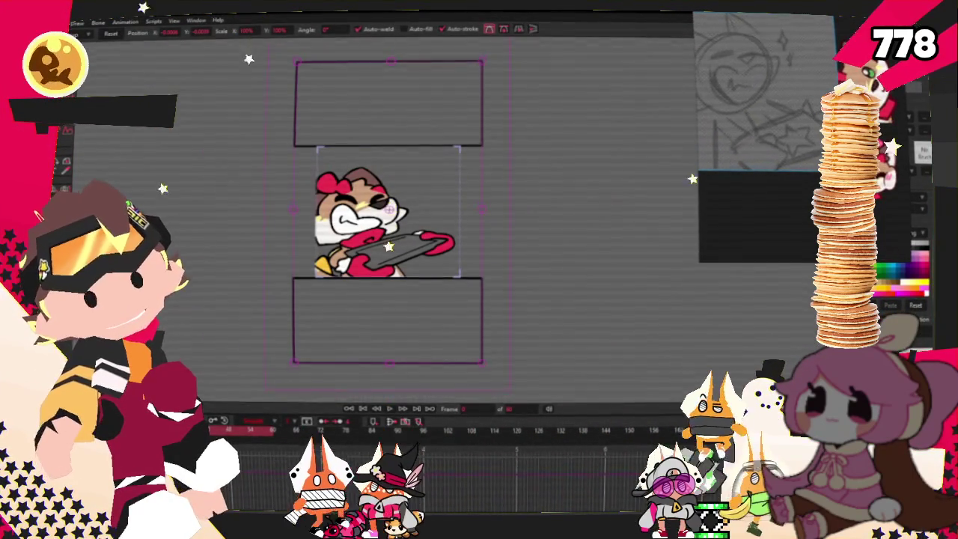
key("g")
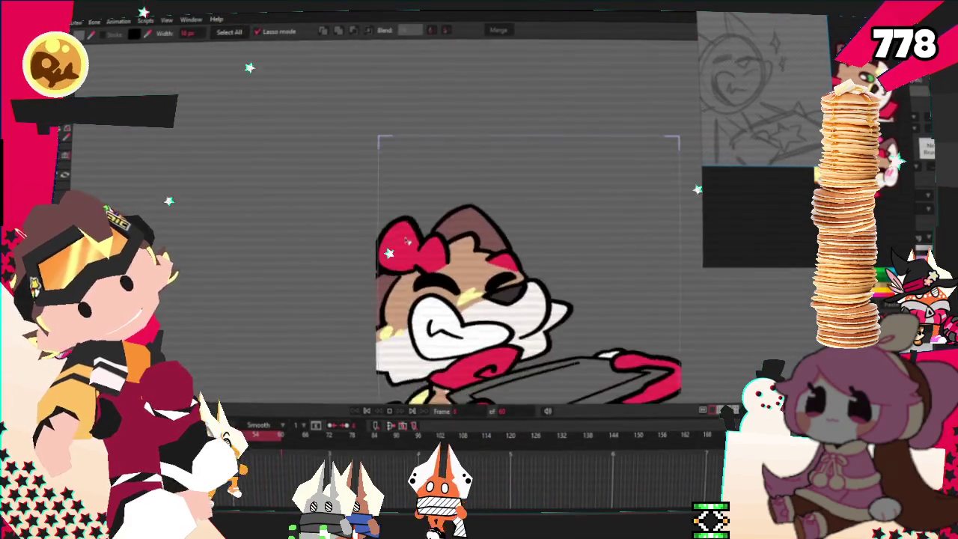
- Shift the cat layer left with Transform Layer, then jump to another timeline frame
key("z")
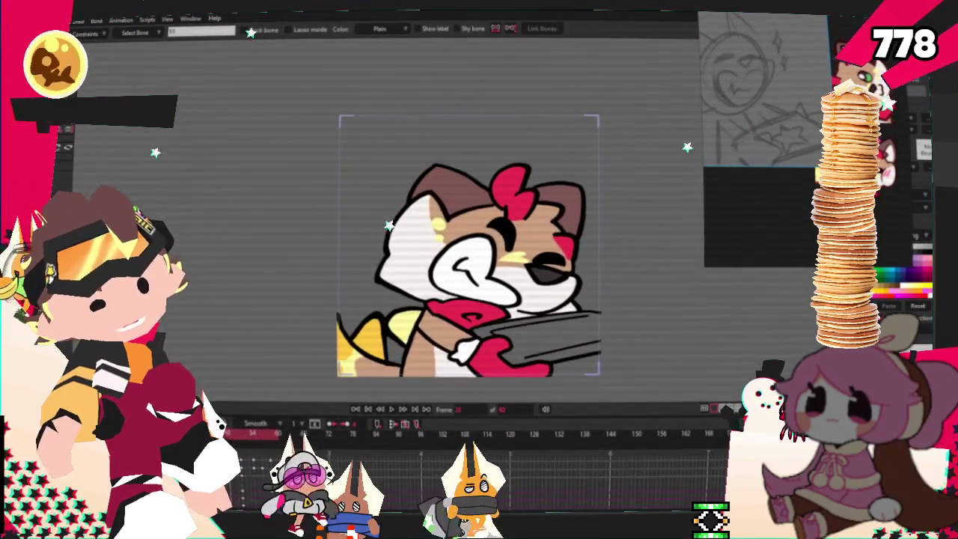
key("m")
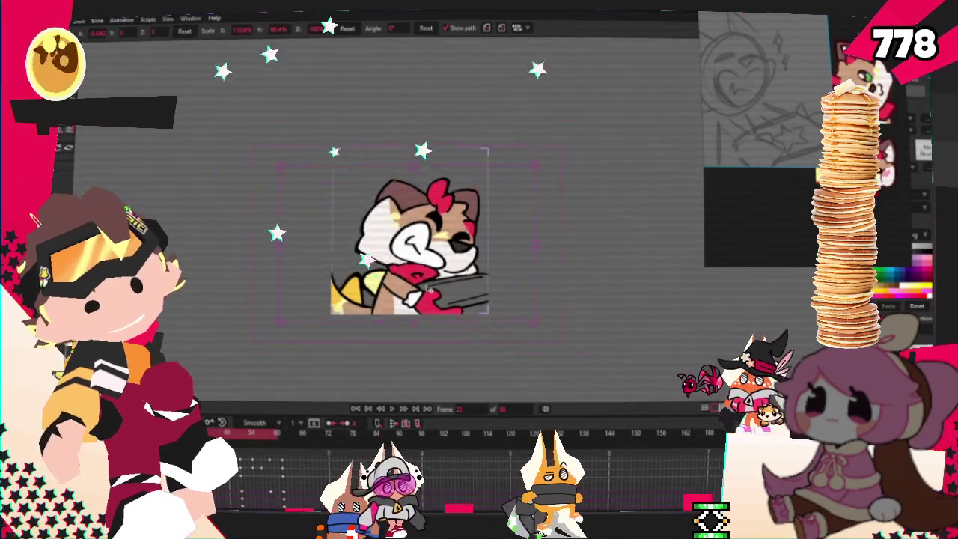
left_click_drag(435, 285, 412, 285)
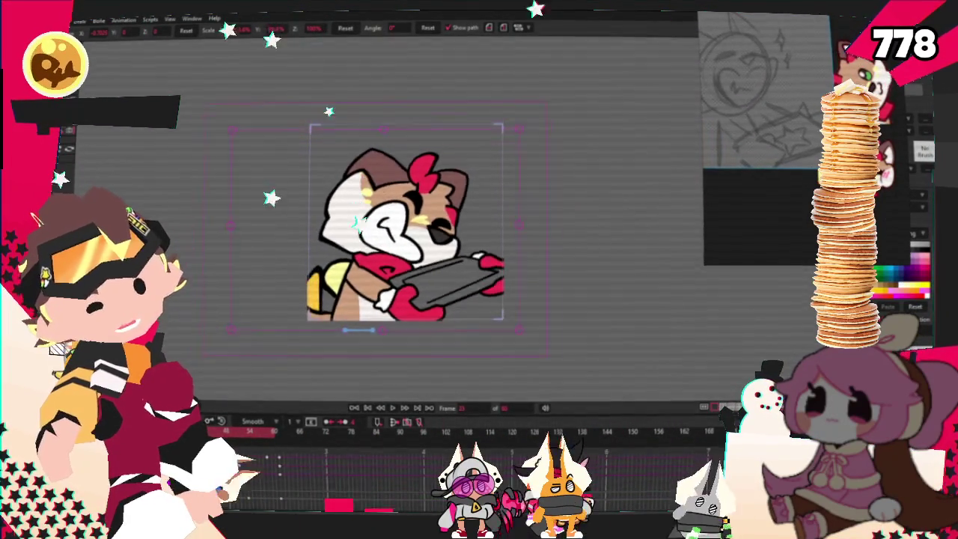
left_click(253, 447)
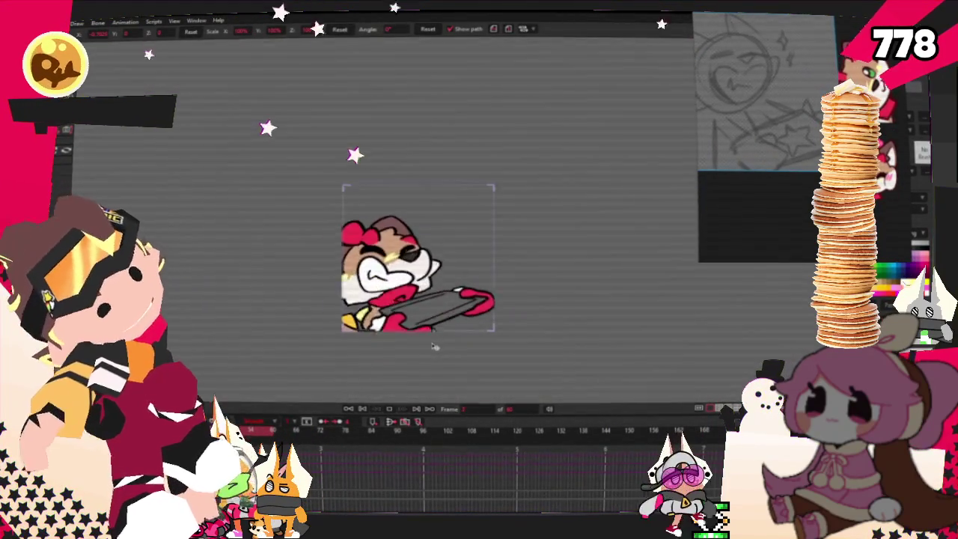
- Adjust the canvas zoom and play the animation preview from the timeline
scroll(434, 346, "up", 3)
scroll(434, 347, "down", 1)
scroll(416, 314, "up", 2)
scroll(427, 307, "down", 3)
scroll(438, 301, "up", 2)
scroll(445, 298, "down", 2)
scroll(445, 298, "up", 3)
scroll(405, 288, "down", 2)
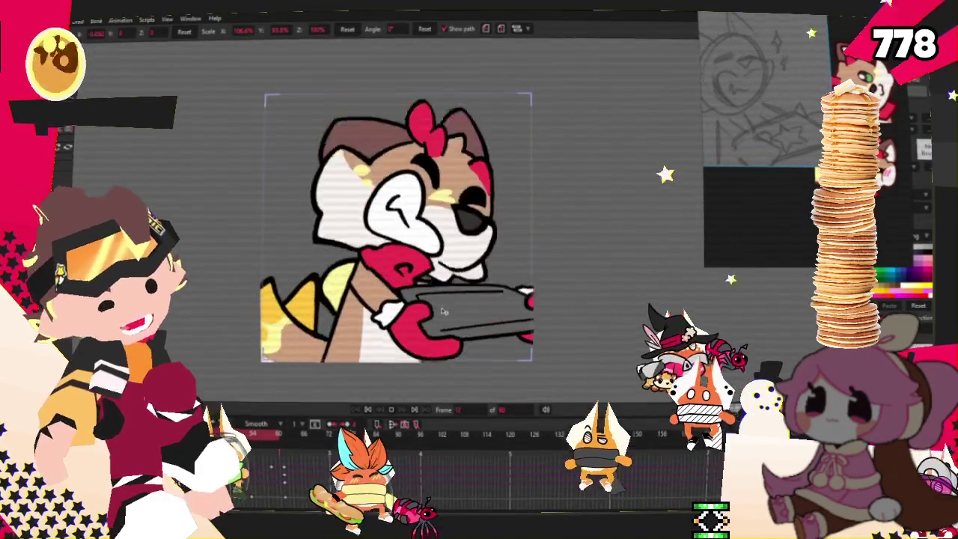
left_click(368, 409)
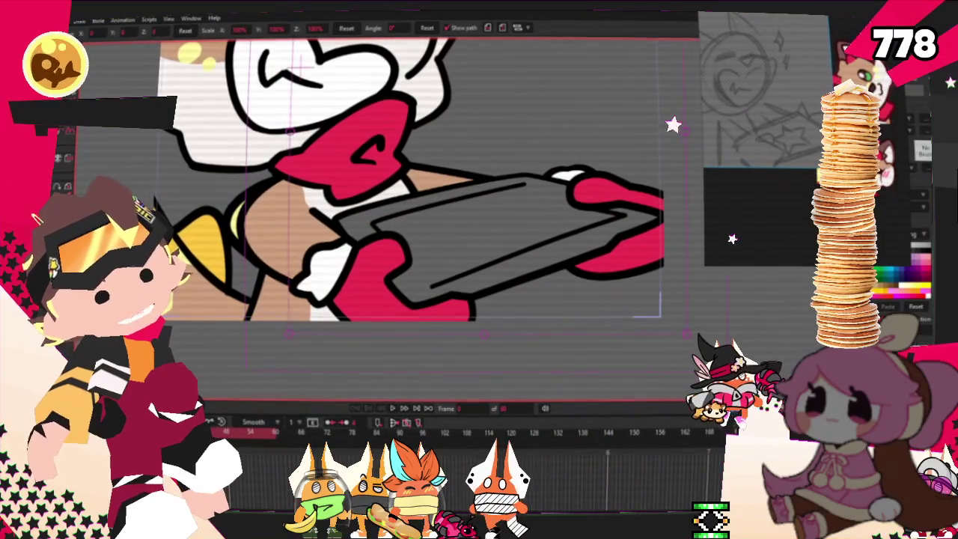
scroll(416, 307, "up", 3)
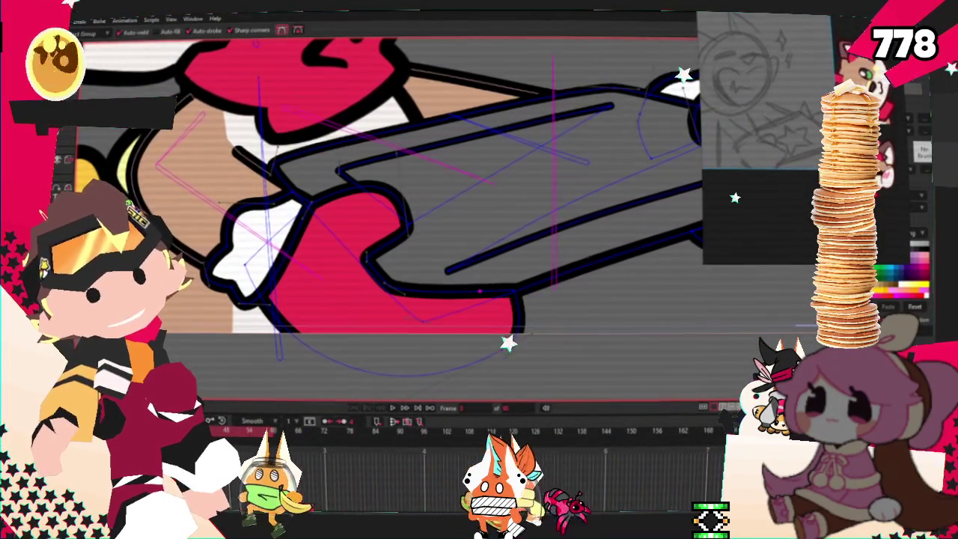
scroll(432, 314, "up", 2)
key("a")
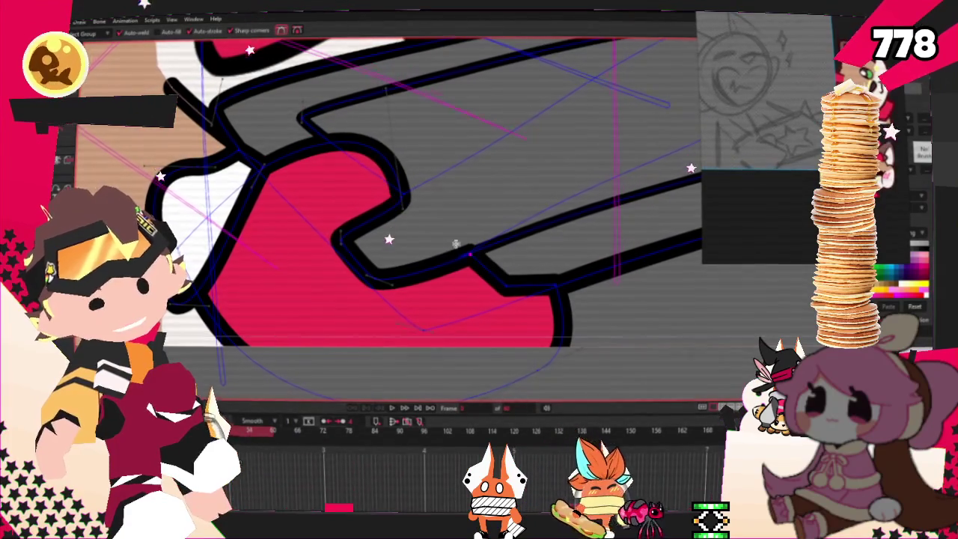
scroll(429, 260, "up", 1)
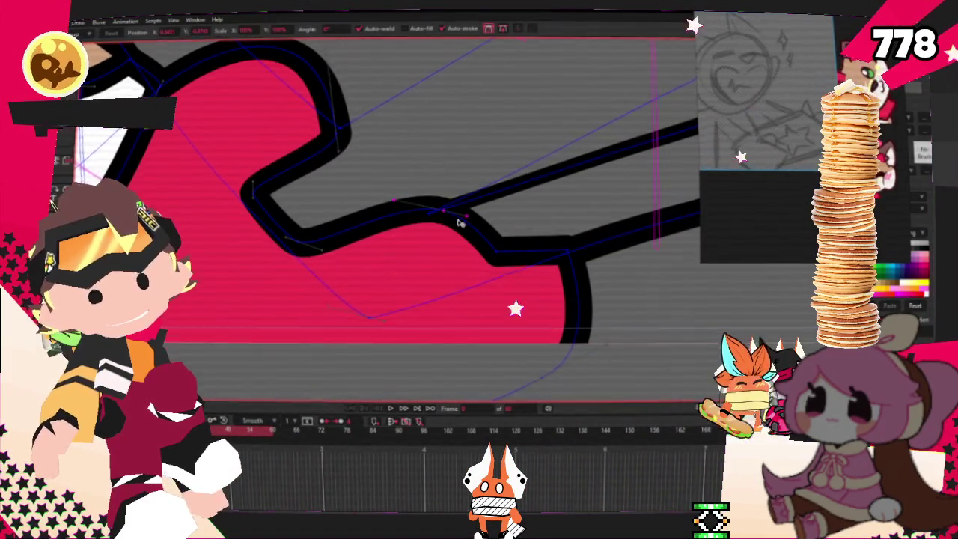
scroll(461, 222, "up", 2)
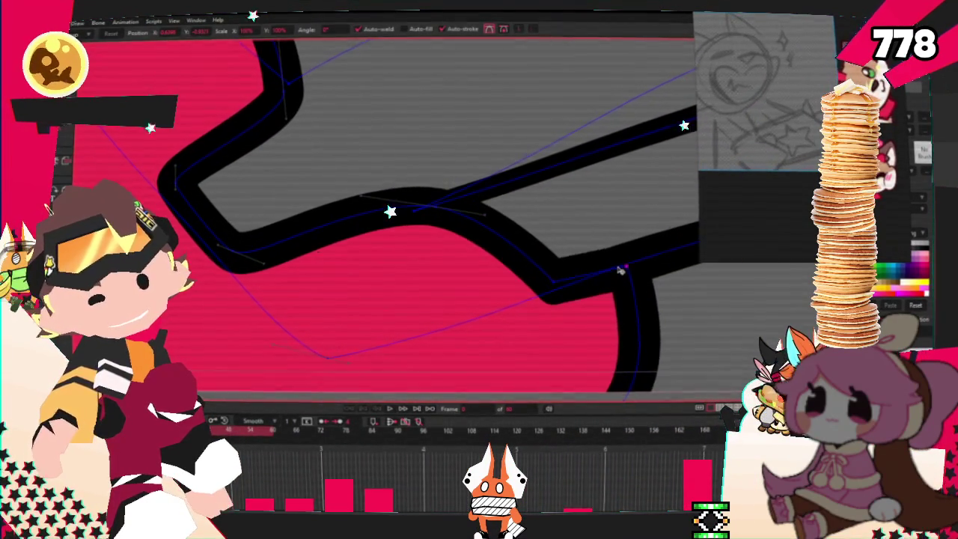
scroll(567, 298, "down", 2)
scroll(392, 293, "down", 2)
scroll(432, 263, "up", 2)
scroll(431, 263, "down", 2)
scroll(431, 264, "up", 3)
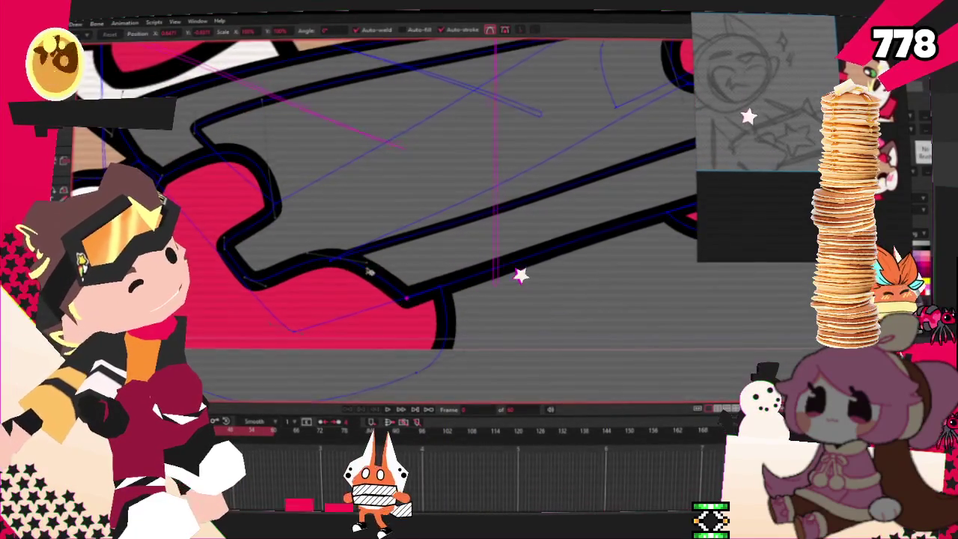
scroll(362, 290, "down", 3)
scroll(385, 332, "up", 1)
scroll(417, 314, "up", 1)
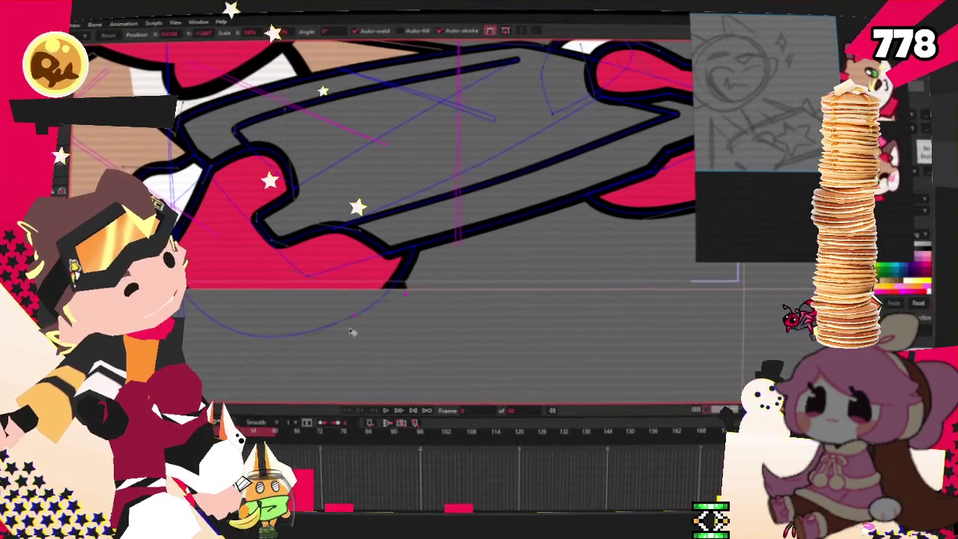
scroll(413, 259, "up", 3)
scroll(410, 247, "down", 3)
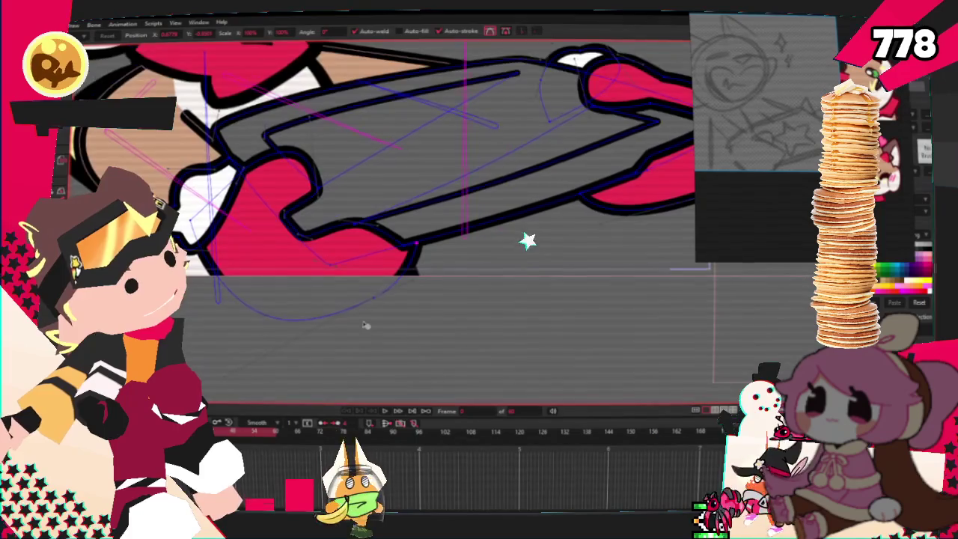
scroll(374, 314, "up", 1)
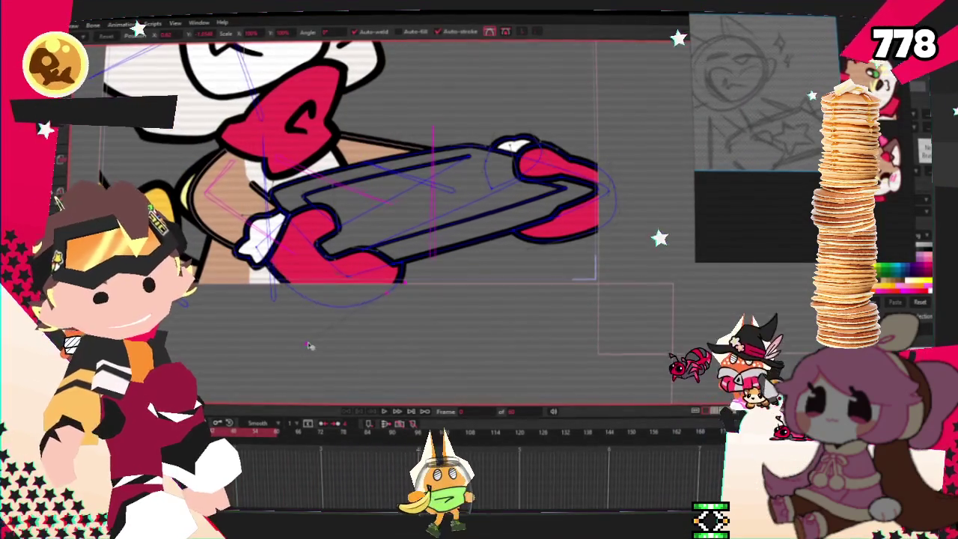
scroll(358, 232, "up", 1)
scroll(357, 231, "up", 3)
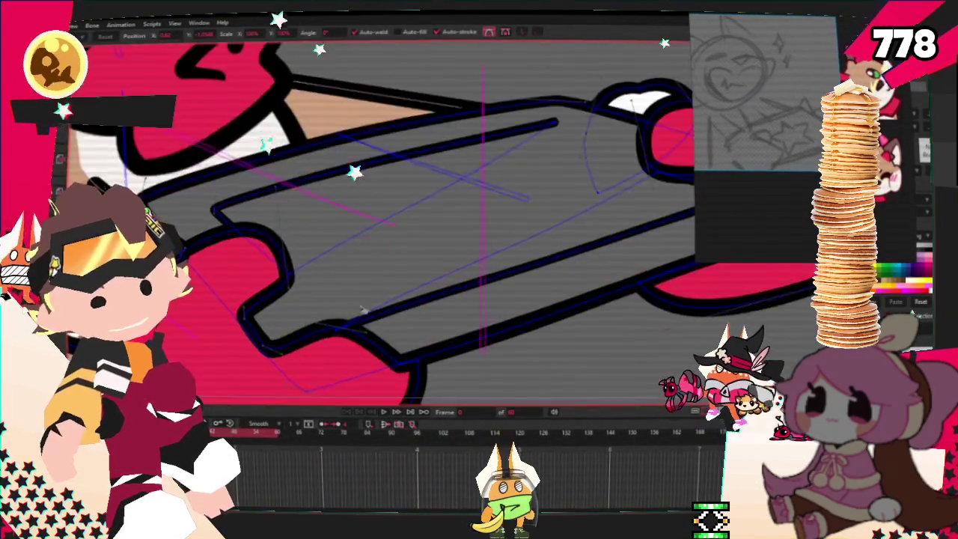
scroll(356, 269, "up", 2)
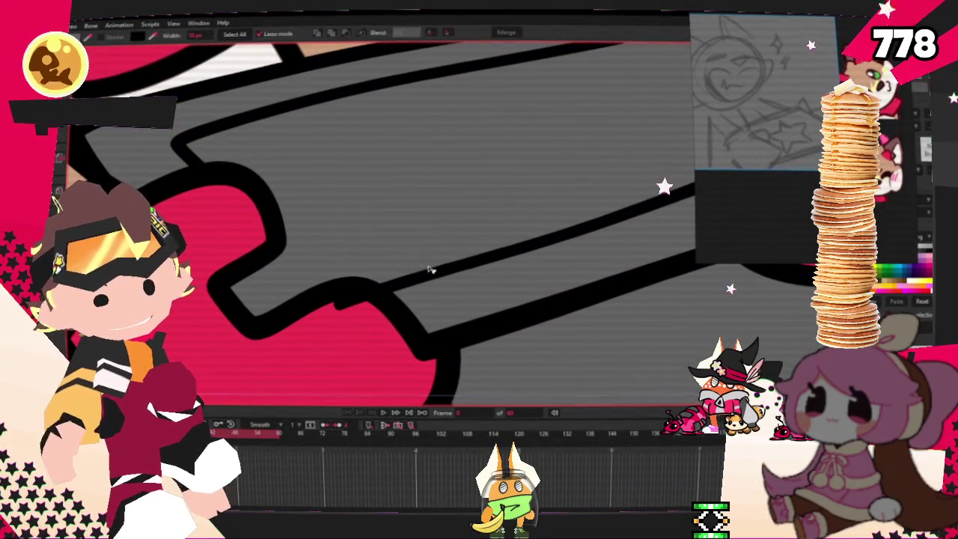
- Play the cat-holding-tray animation preview
scroll(413, 277, "down", 2)
scroll(548, 335, "down", 3)
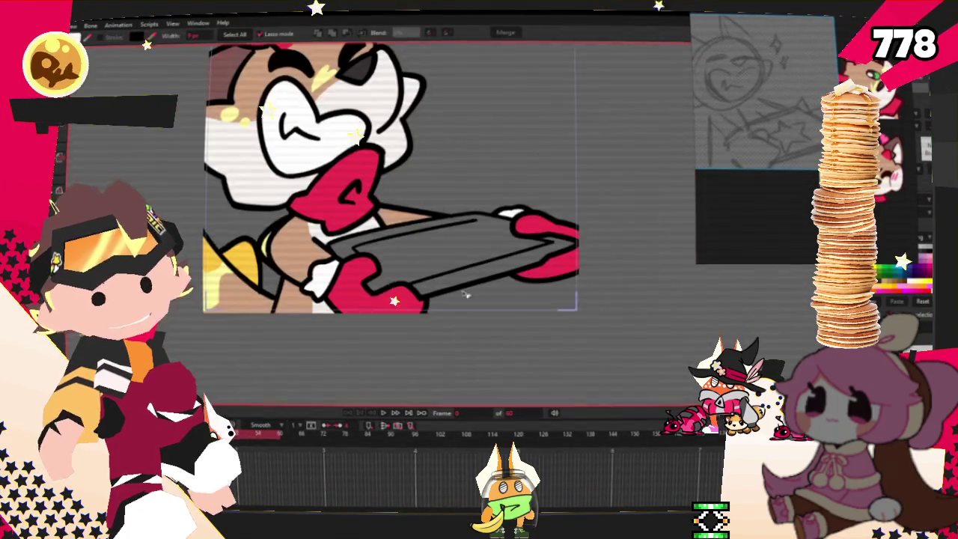
scroll(513, 284, "up", 3)
scroll(498, 284, "down", 1)
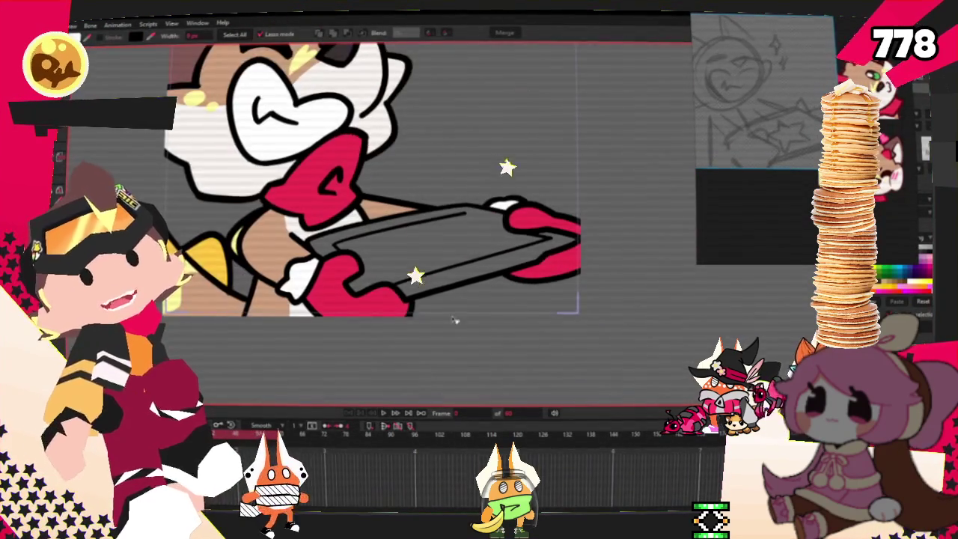
left_click(387, 414)
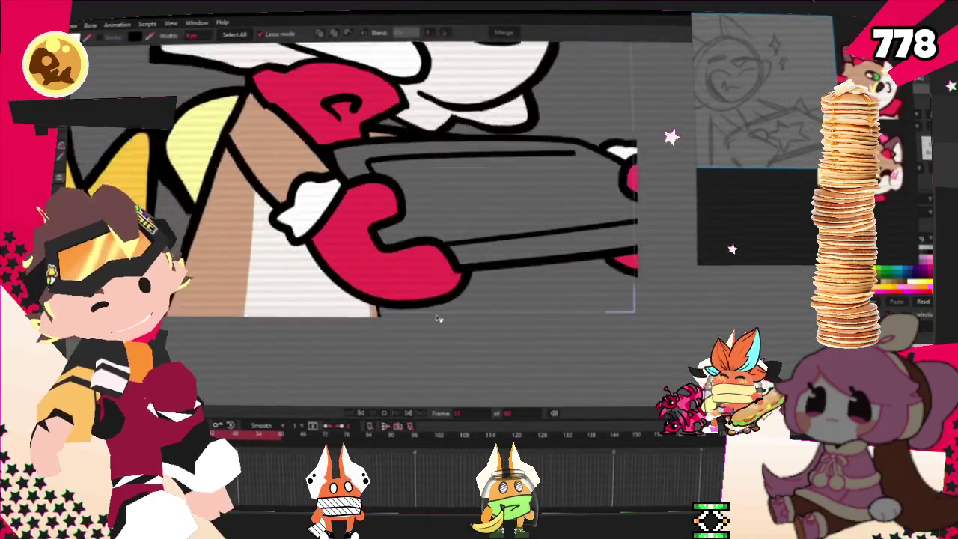
- Switch to the bone tool so the rig's bones appear over the drawing
scroll(472, 322, "down", 4)
scroll(475, 345, "up", 2)
scroll(476, 350, "up", 2)
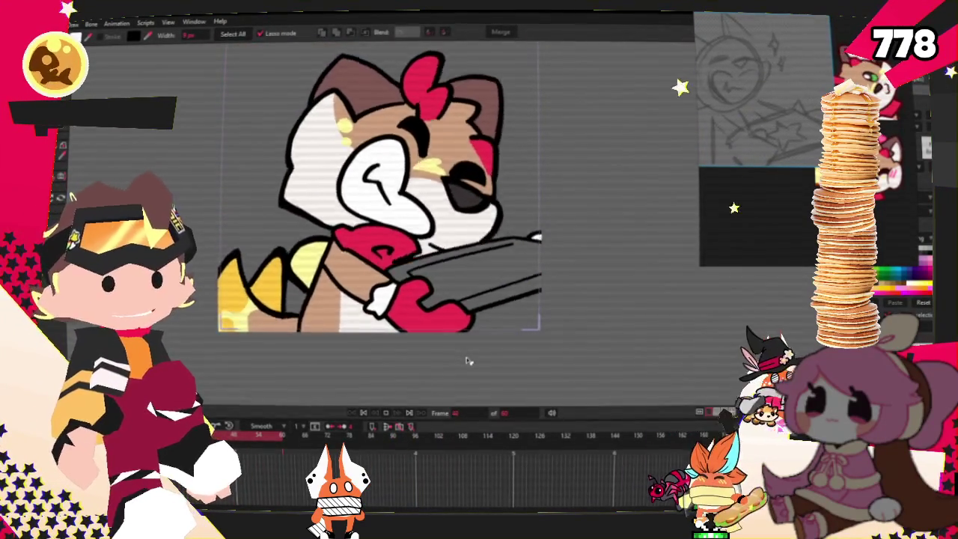
scroll(472, 384, "down", 1)
scroll(479, 366, "up", 2)
scroll(487, 344, "down", 1)
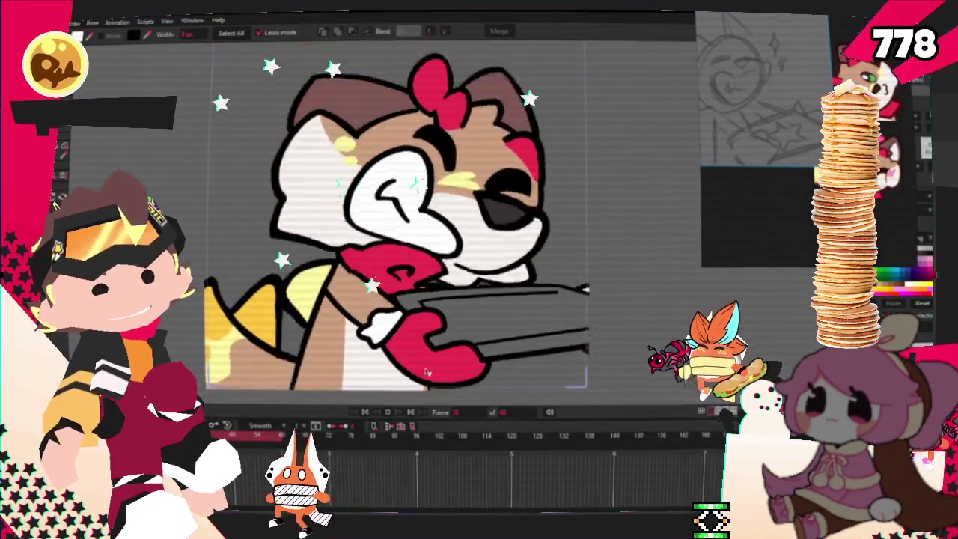
key("b")
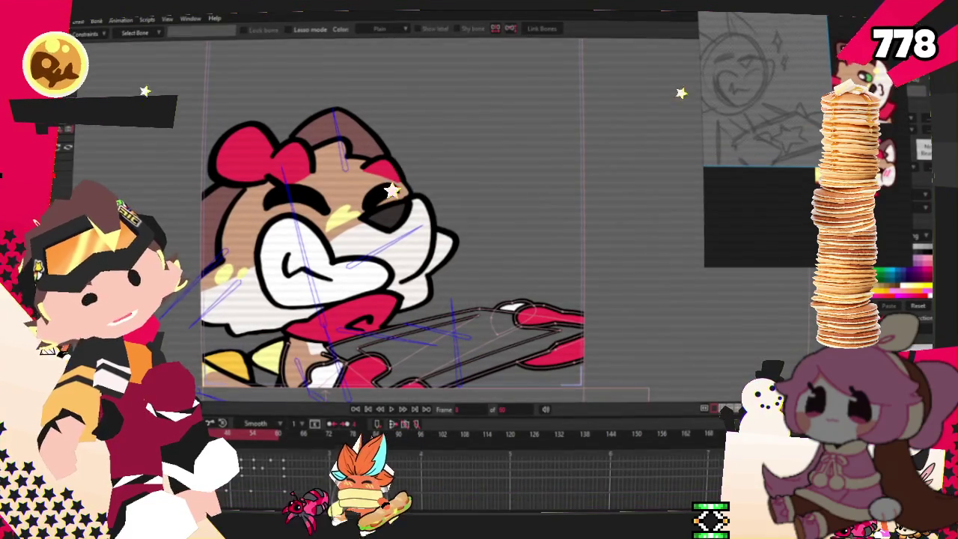
scroll(368, 294, "down", 2)
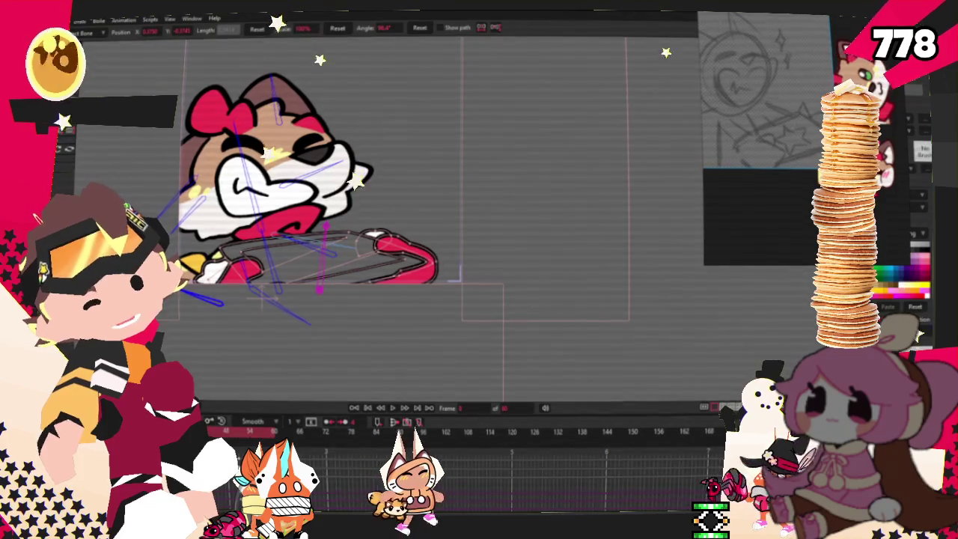
- Rotate two arm bones to retilt the tray, bringing one to about 107.4°
mouse_move(320, 285)
left_mouse_down()
mouse_move(317, 277)
mouse_move(318, 289)
left_mouse_up()
scroll(270, 251, "up", 3)
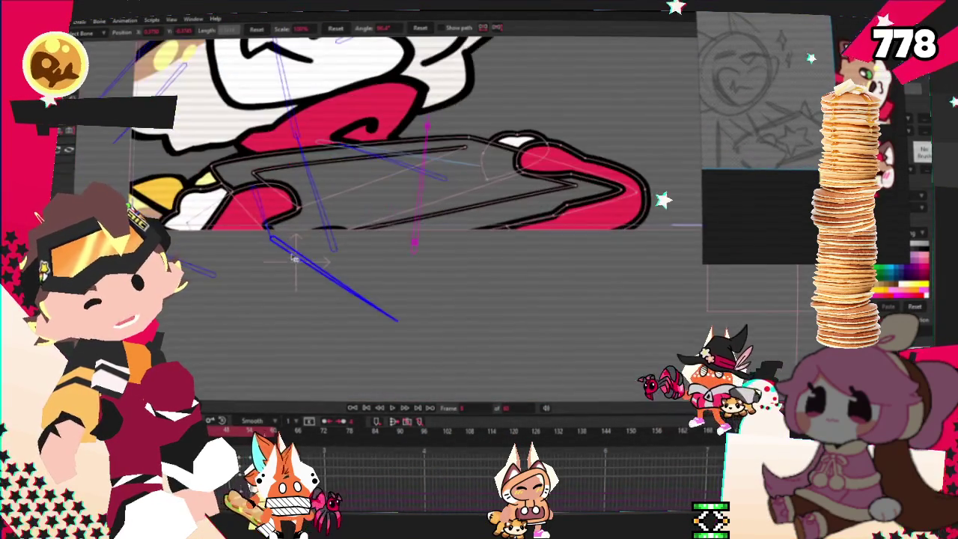
mouse_move(247, 312)
left_mouse_down()
mouse_move(174, 177)
mouse_move(230, 172)
mouse_move(228, 263)
left_mouse_up()
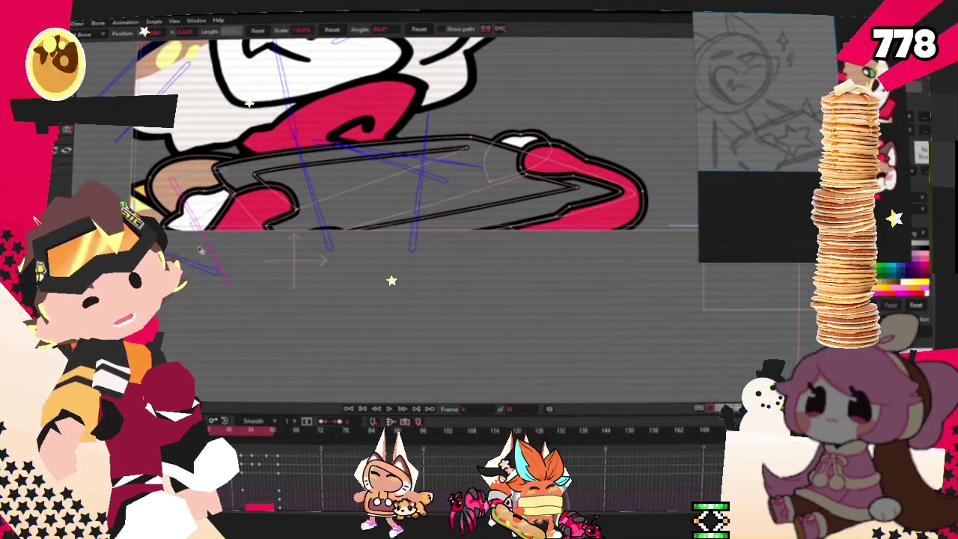
scroll(251, 197, "down", 2)
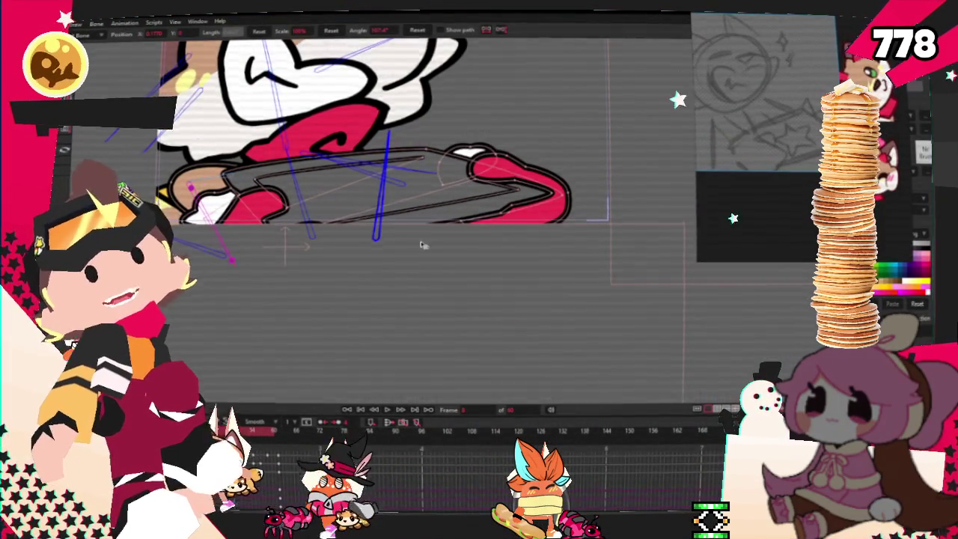
scroll(421, 245, "up", 2)
scroll(250, 291, "down", 1)
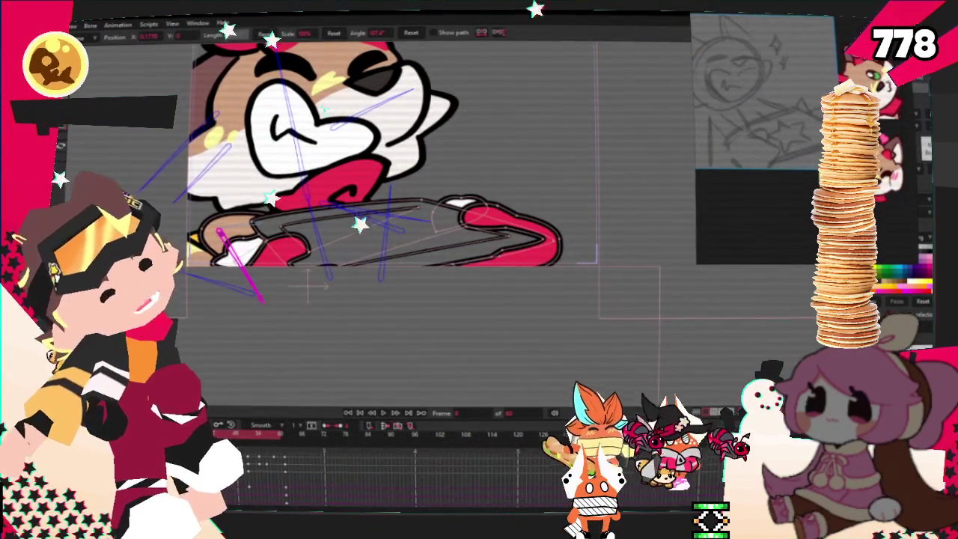
- Zoom the canvas to inspect the cat's arm and tray pose
scroll(538, 292, "up", 2)
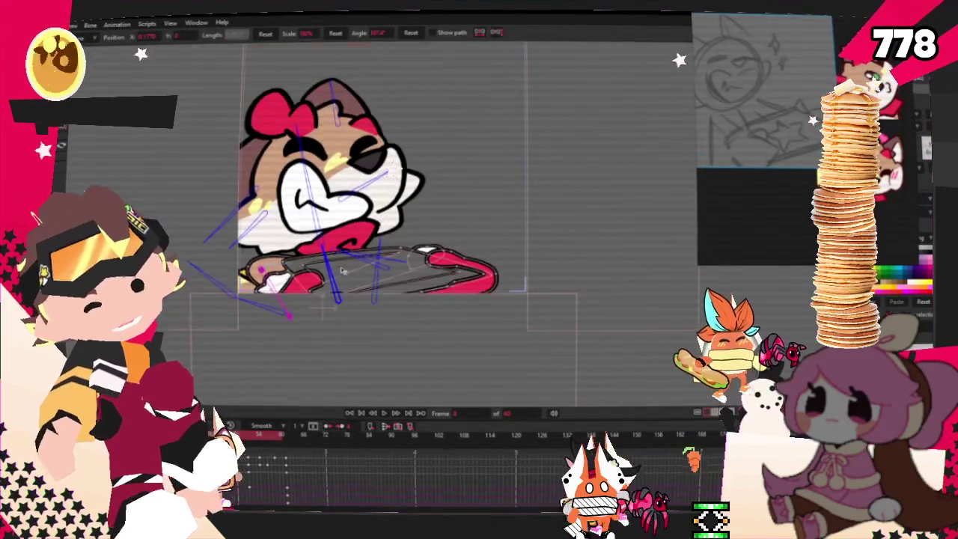
scroll(339, 278, "up", 1)
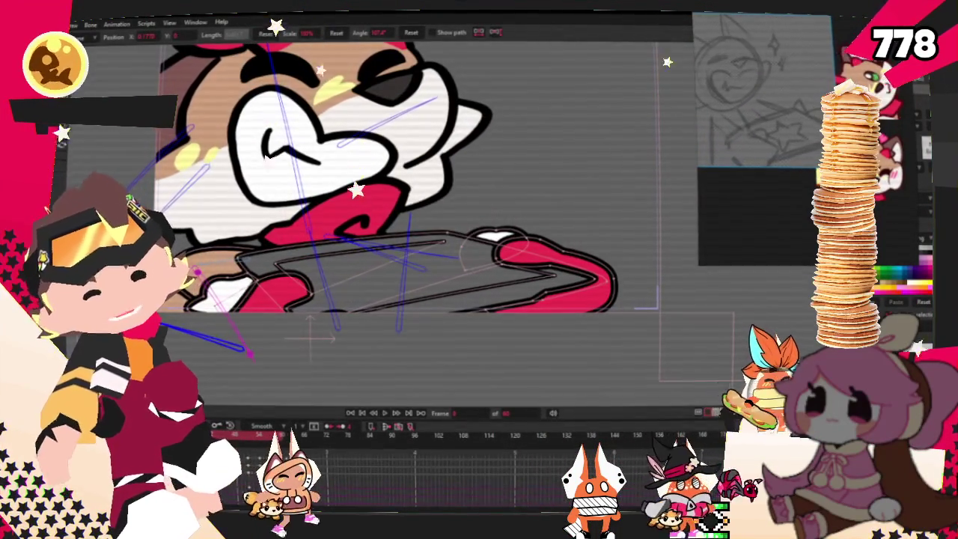
scroll(341, 217, "up", 1)
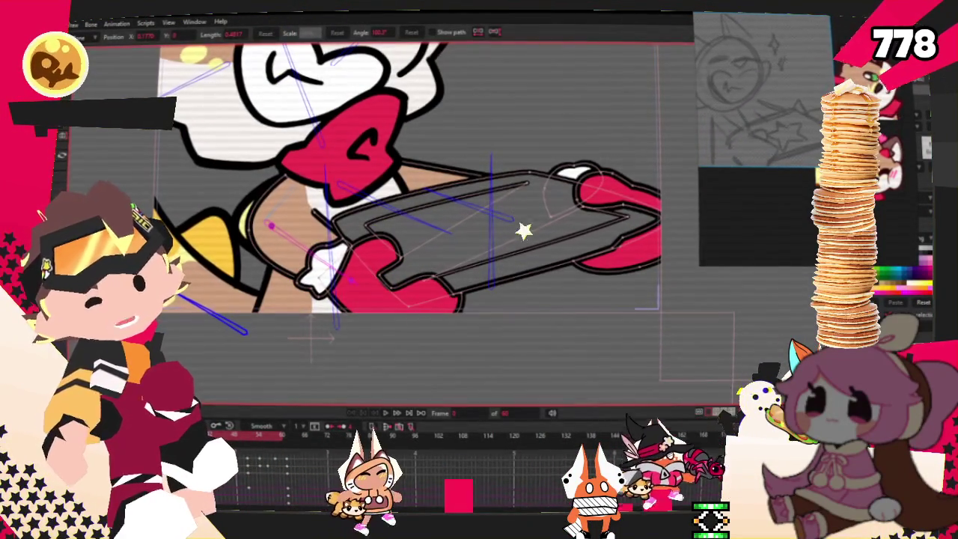
scroll(410, 180, "up", 2)
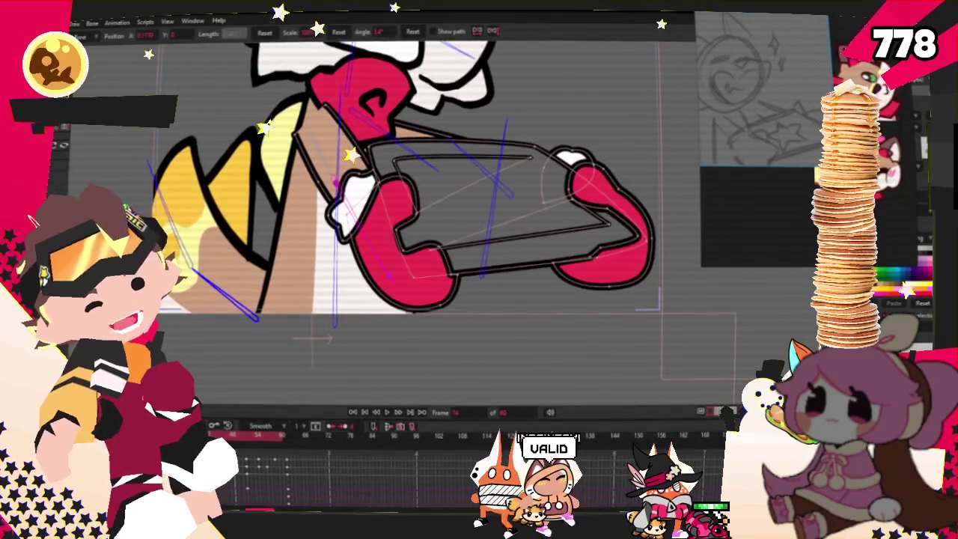
scroll(348, 247, "up", 1)
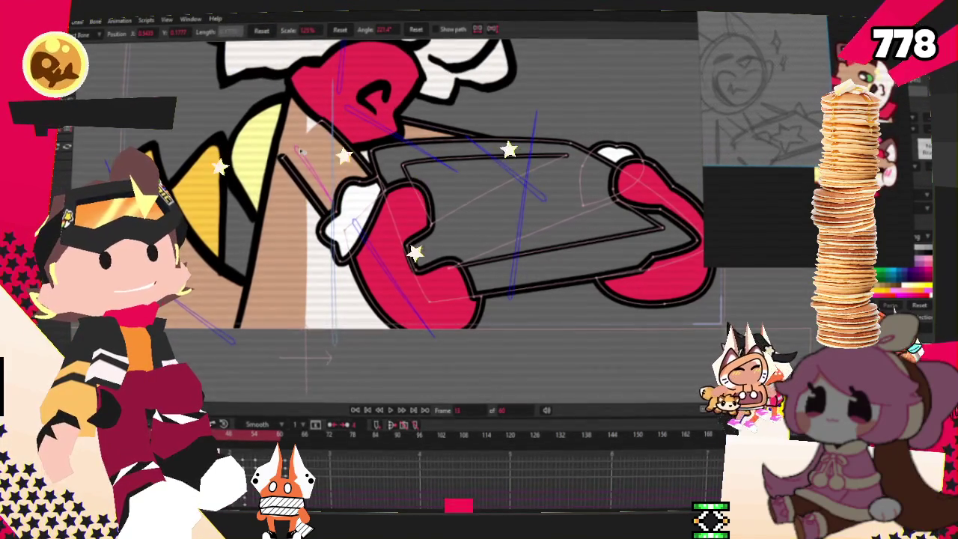
scroll(193, 250, "down", 2)
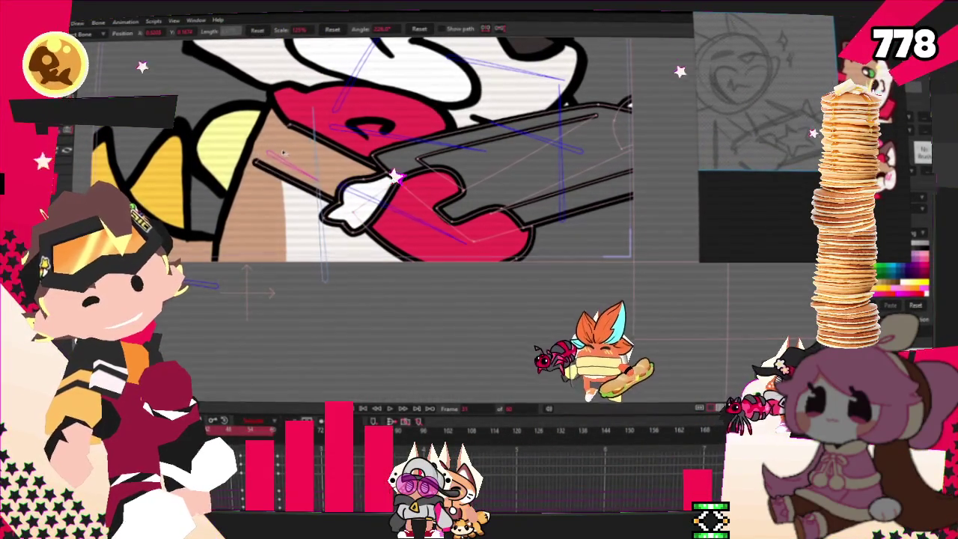
- Select the pink arm bone and swing the arm and tray up to the left
left_click_drag(285, 155, 385, 222)
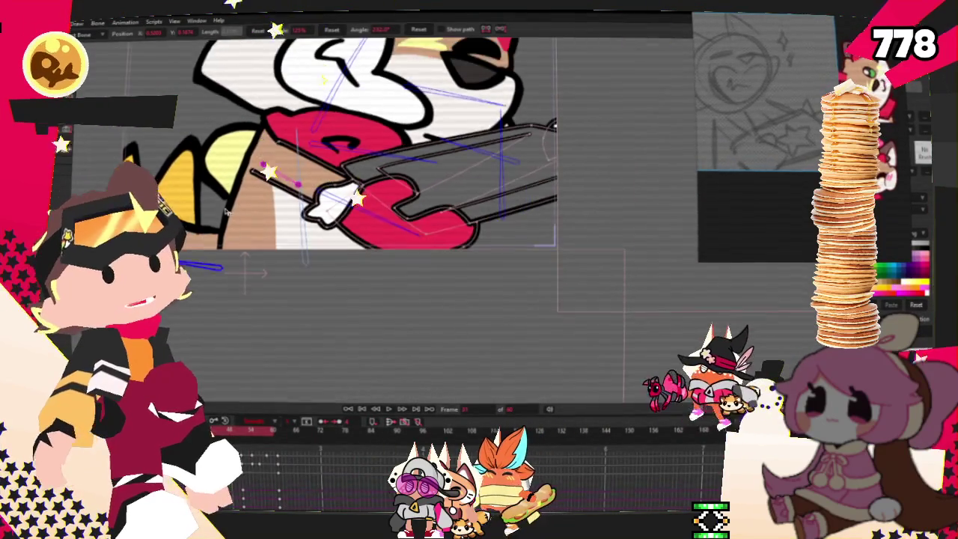
scroll(359, 187, "down", 1)
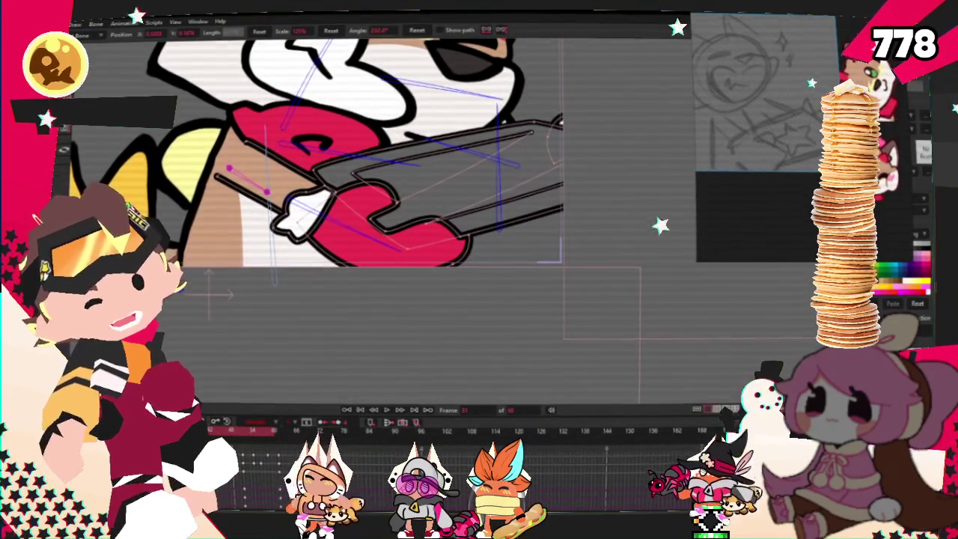
left_click_drag(557, 124, 554, 113)
left_click_drag(391, 277, 327, 100)
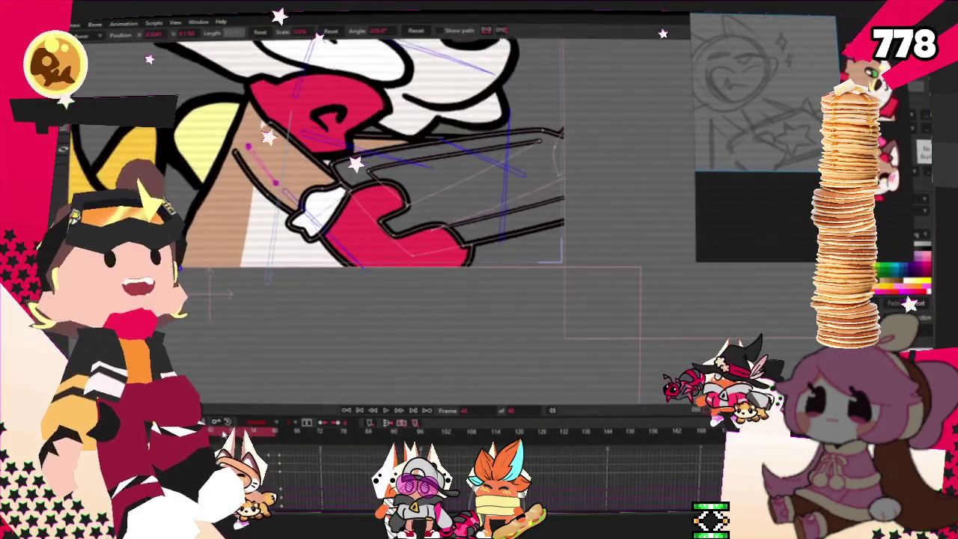
- Jump to another frame and play the animation to preview the motion
left_click(247, 438)
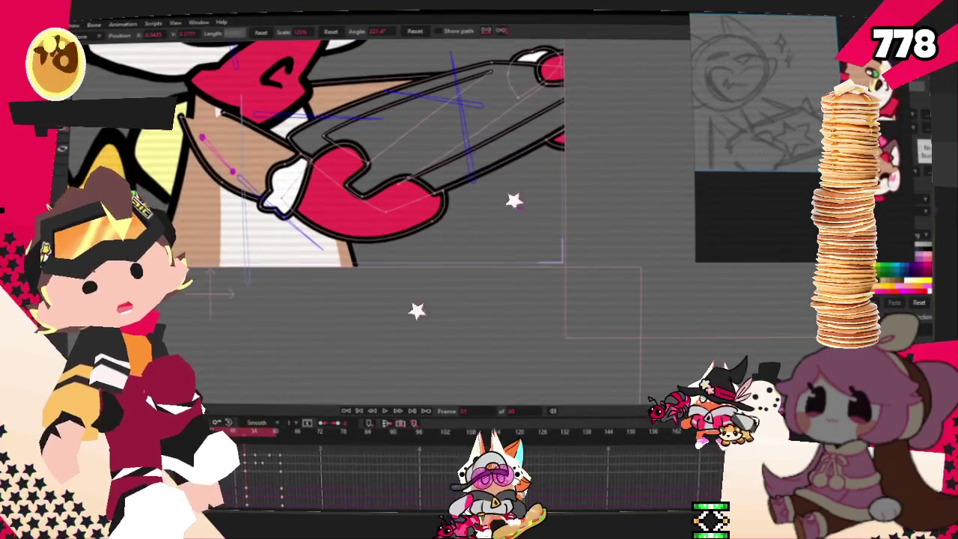
scroll(241, 171, "up", 2)
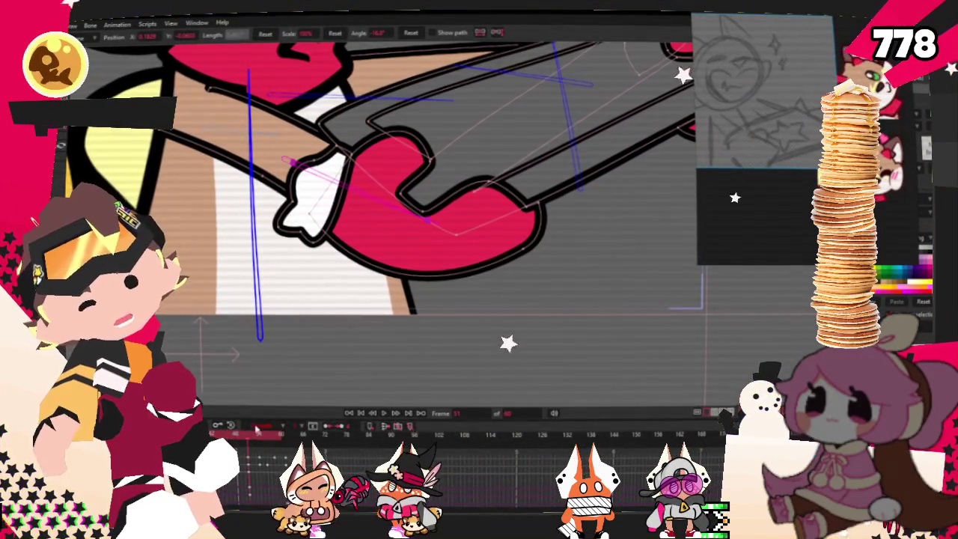
key("space")
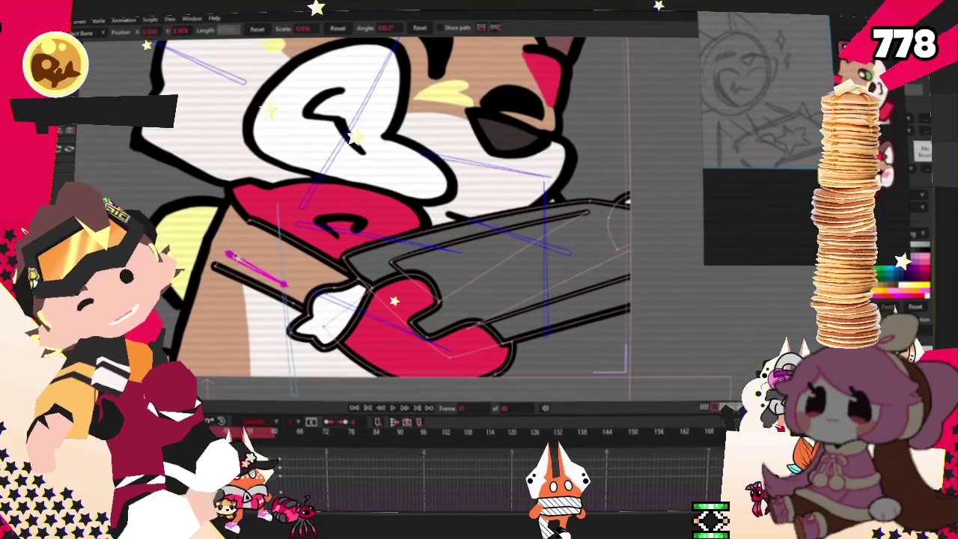
- Reshape the cat's cheek curve with two handle drags, then play the animation back
left_click_drag(224, 257, 265, 294)
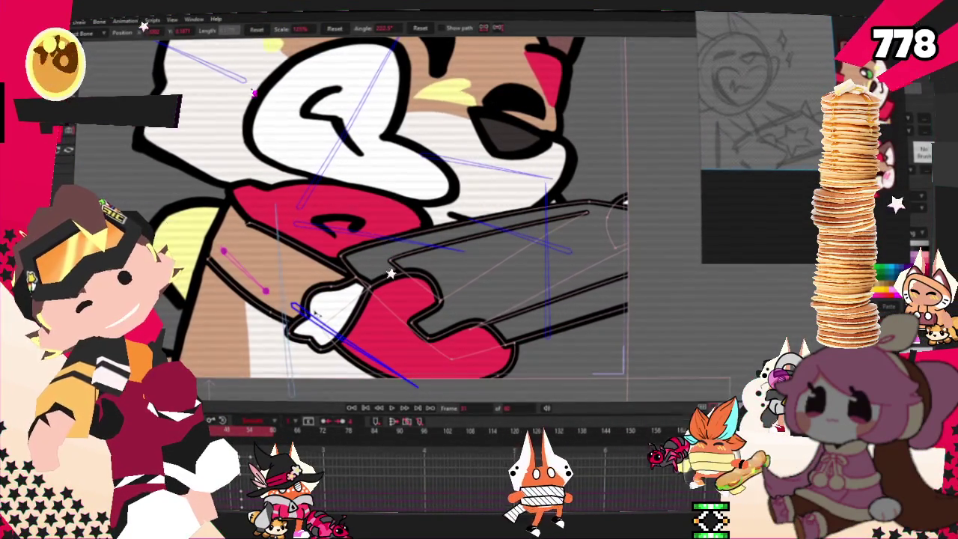
left_click_drag(307, 328, 352, 391)
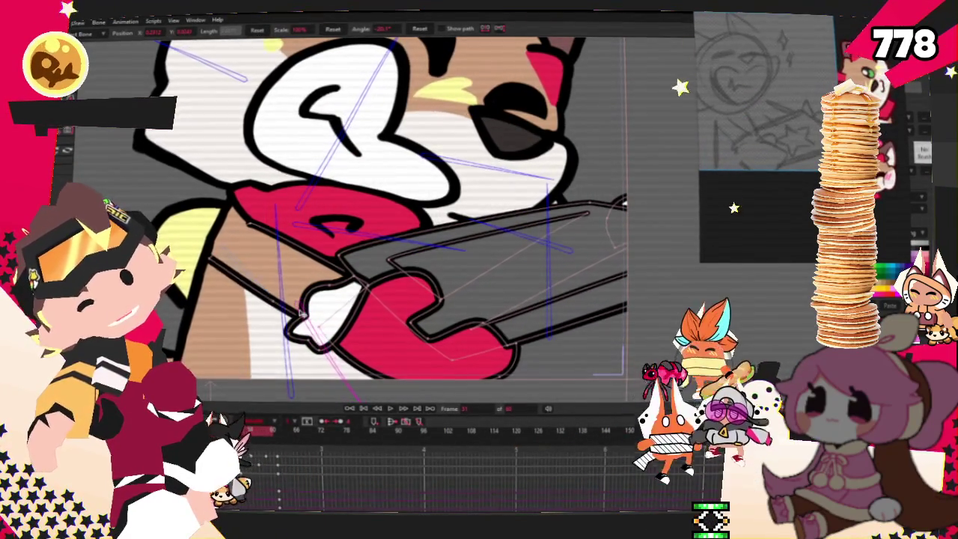
scroll(288, 262, "down", 2)
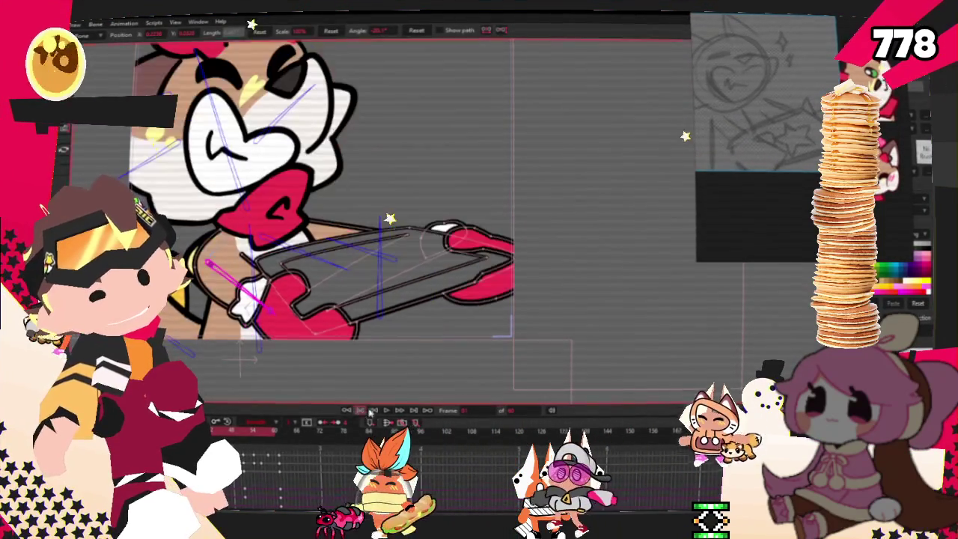
scroll(414, 369, "down", 3)
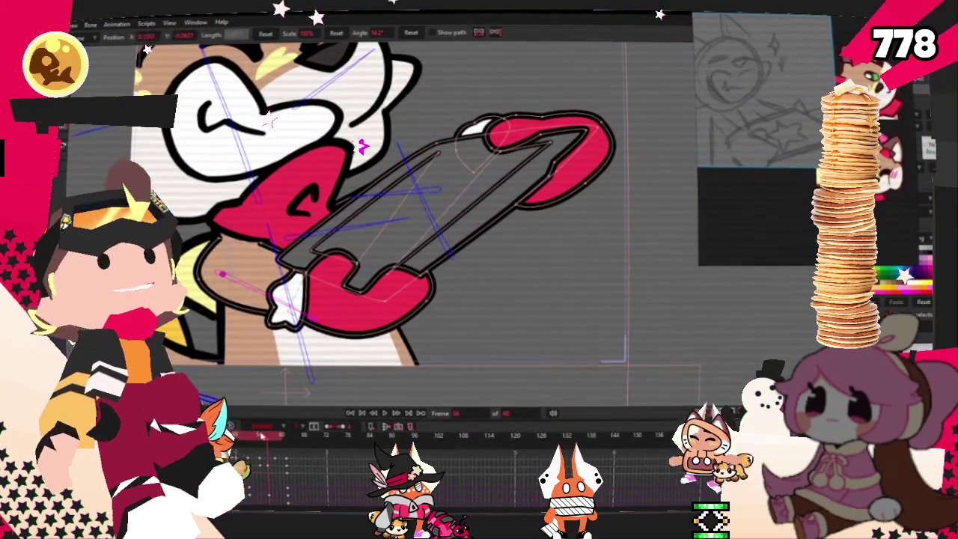
left_click(386, 414)
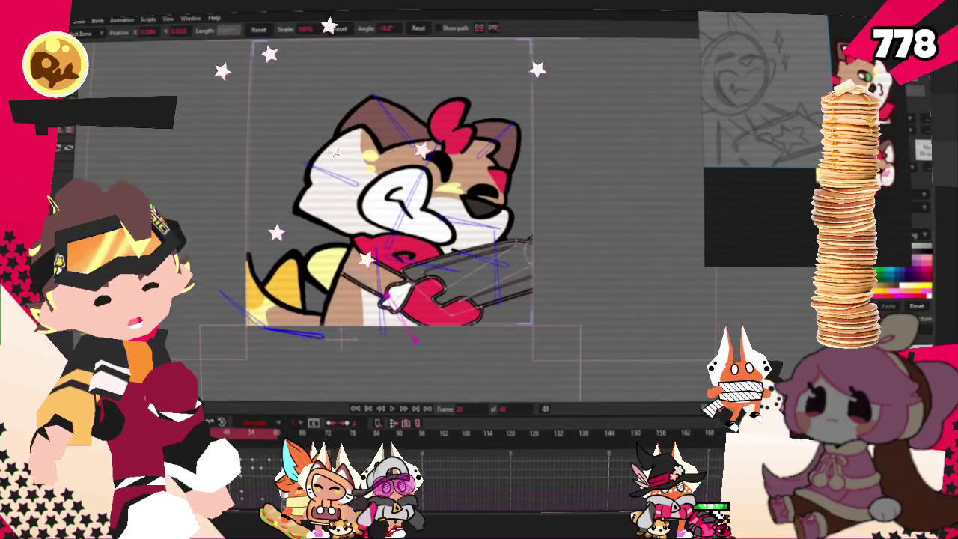
- Rotate the tray bone with Transform Bone so the tray juts out level to the right
key("z")
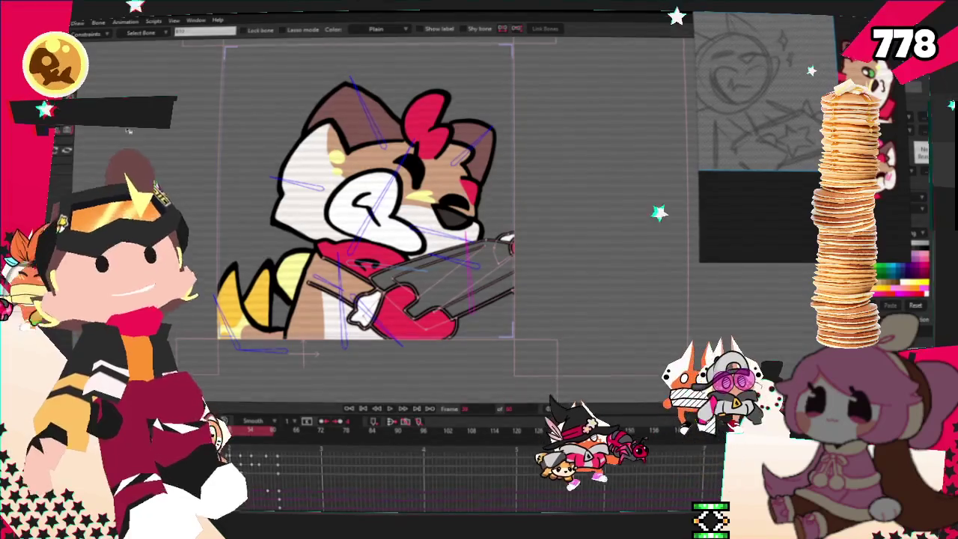
key("t")
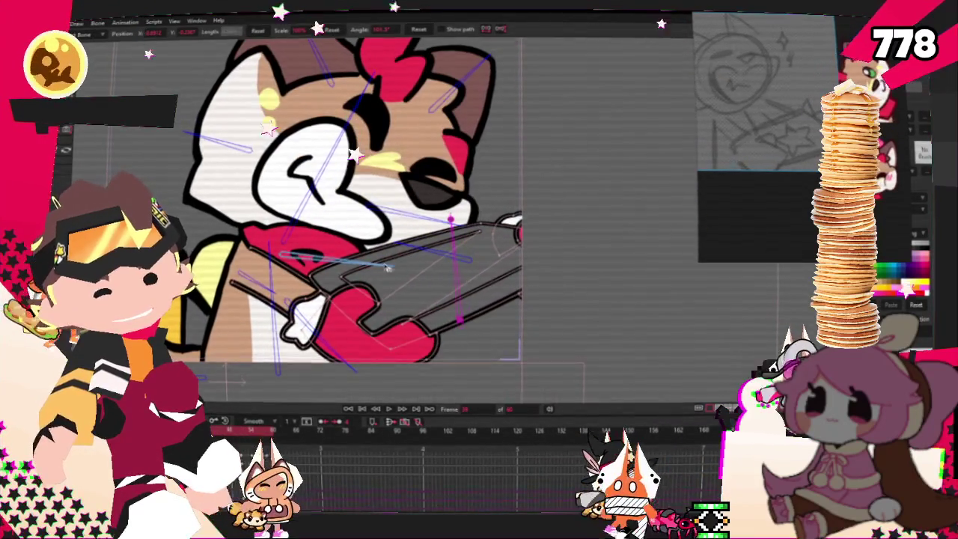
mouse_move(382, 255)
left_mouse_down()
mouse_move(471, 257)
mouse_move(480, 344)
left_mouse_up()
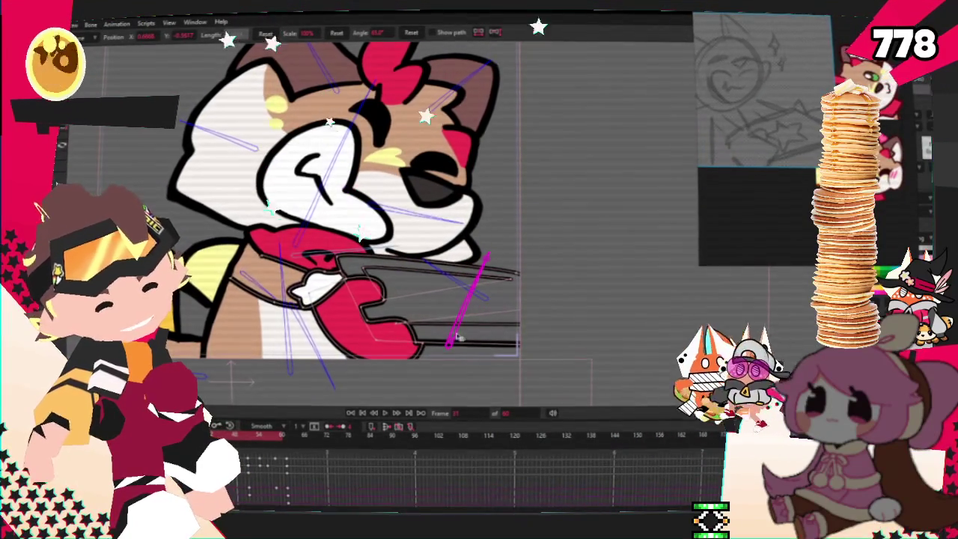
- Rotate the arm bone upward so the paw and tray rise, then zoom out to the whole cat
left_click(456, 332)
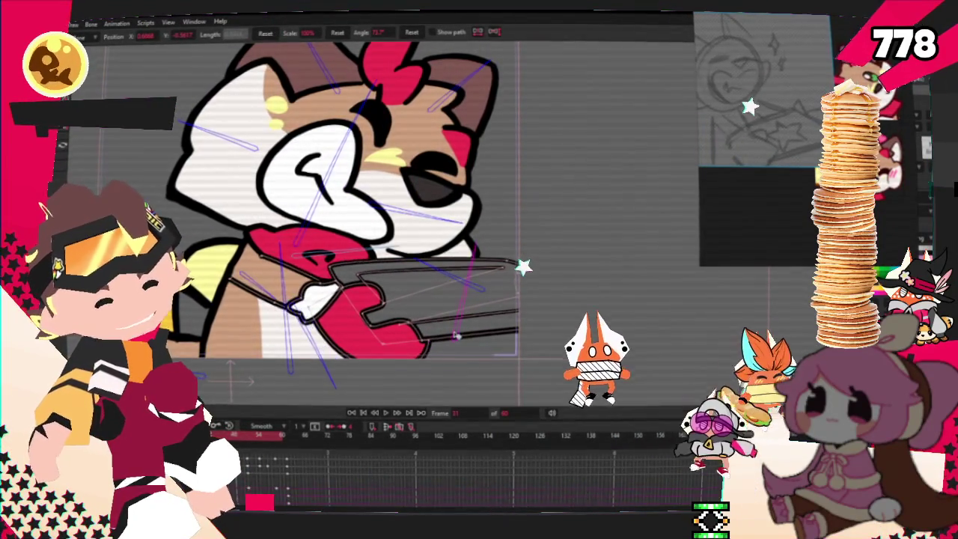
left_click_drag(472, 335, 445, 352)
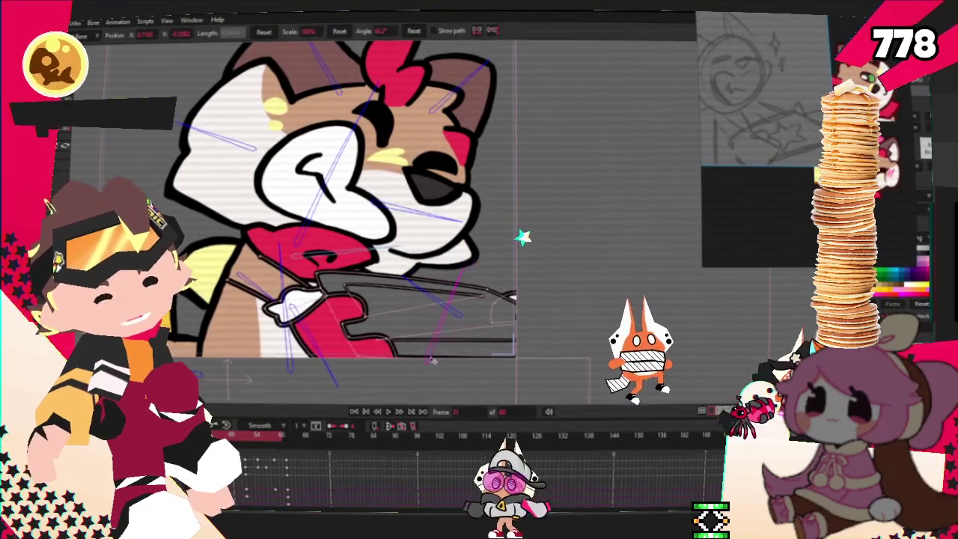
scroll(444, 352, "down", 3)
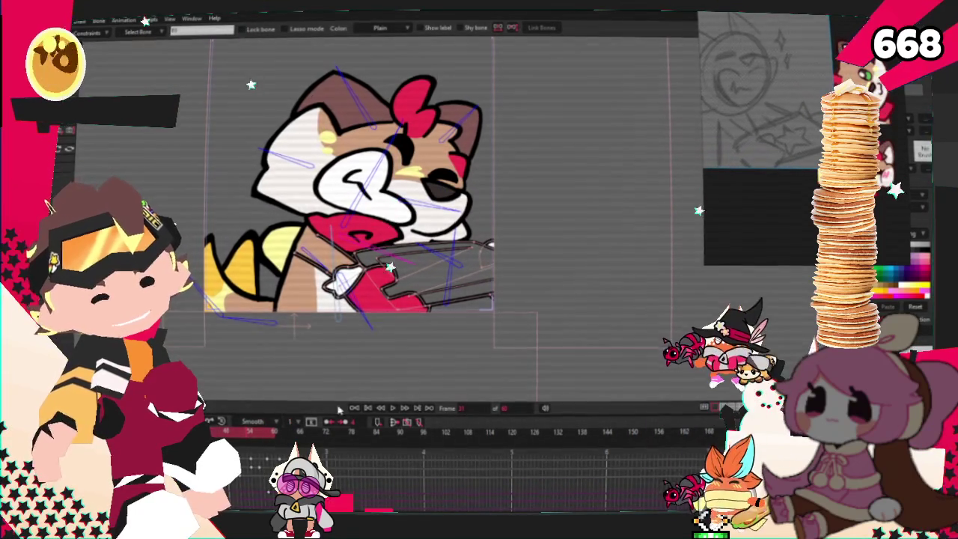
scroll(382, 224, "down", 5)
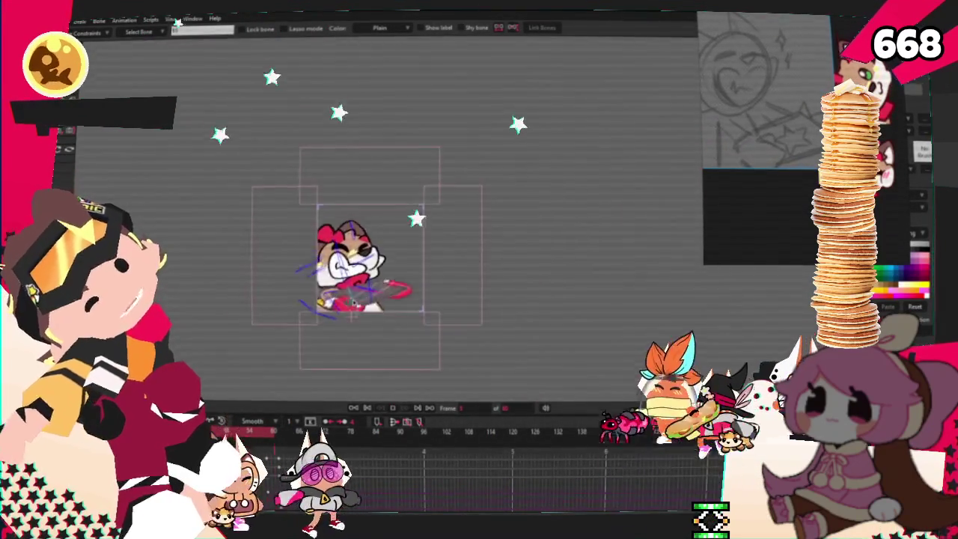
scroll(378, 247, "down", 3)
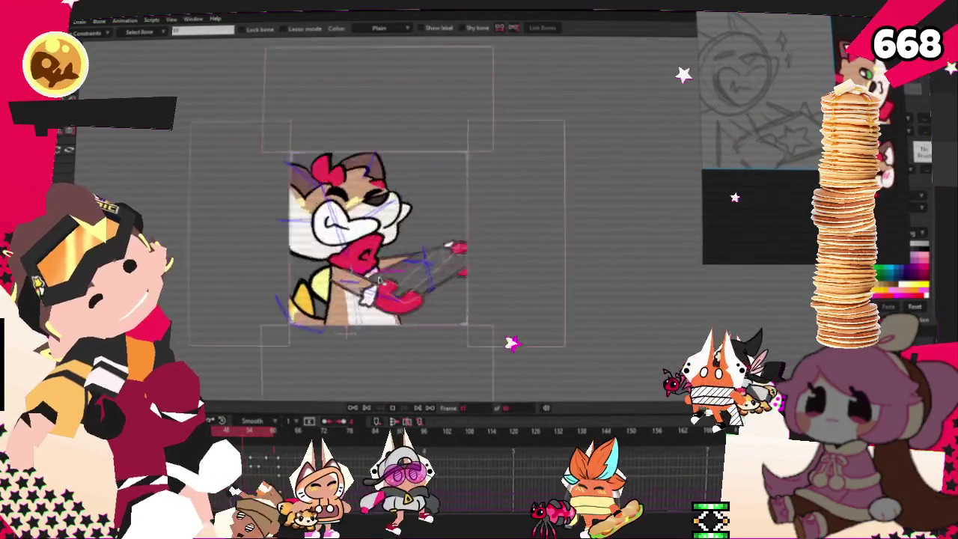
scroll(378, 301, "up", 2)
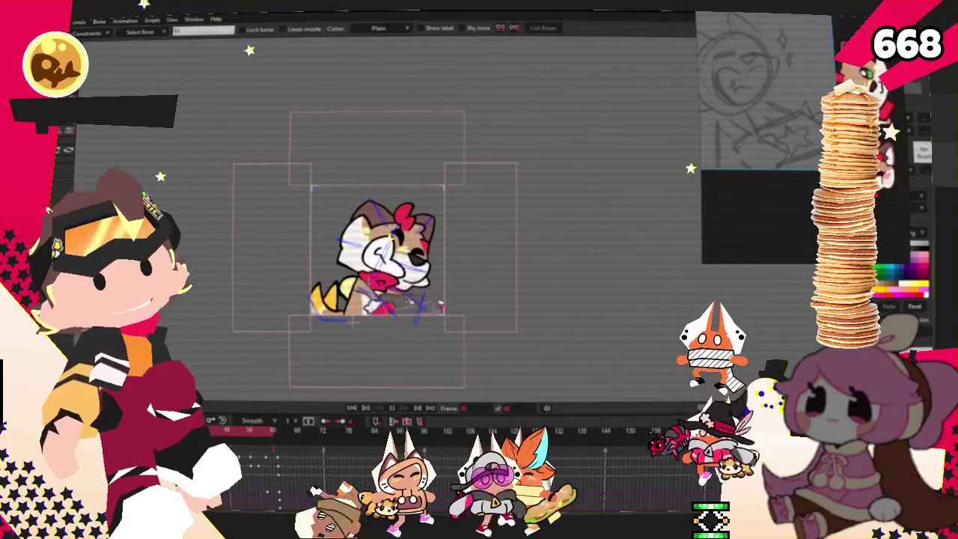
scroll(413, 300, "up", 2)
scroll(420, 284, "up", 2)
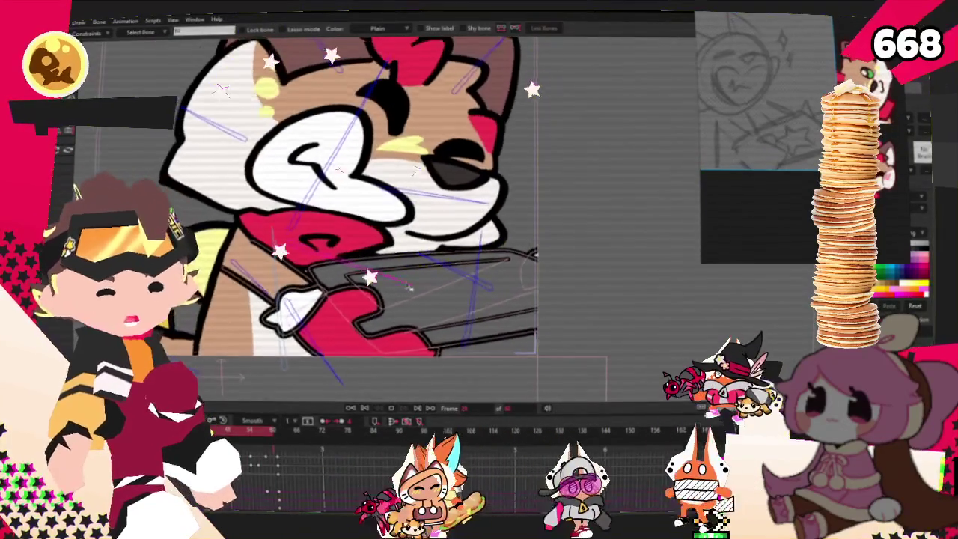
scroll(344, 337, "down", 2)
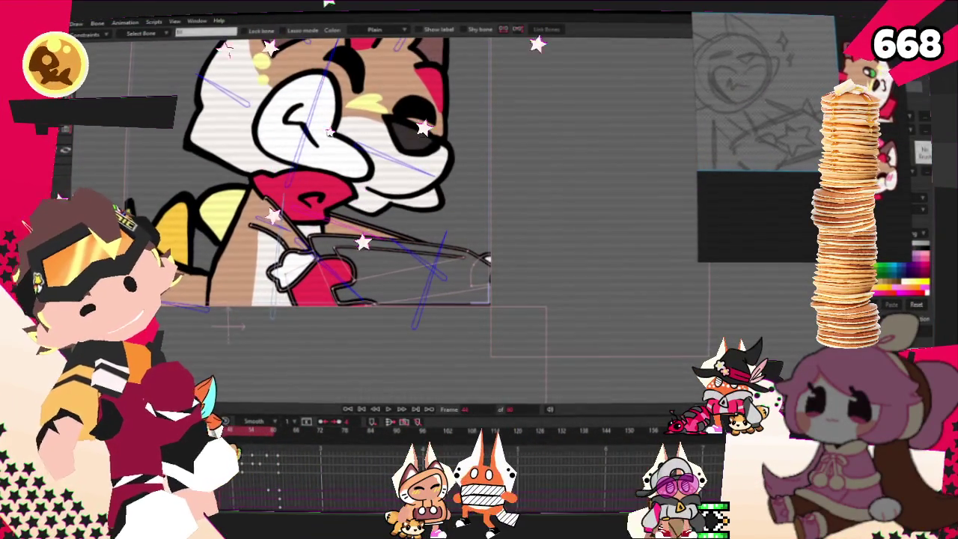
scroll(330, 231, "up", 2)
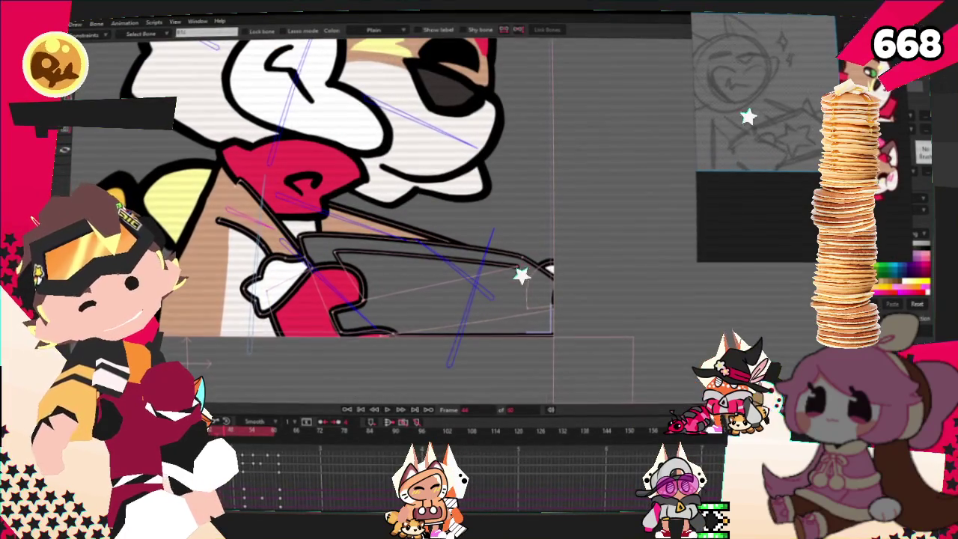
scroll(268, 229, "up", 2)
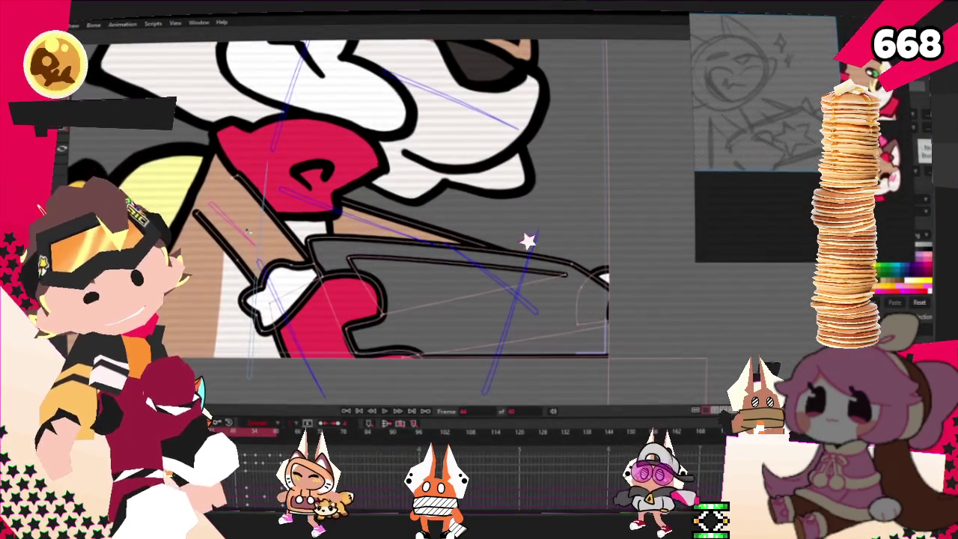
scroll(374, 225, "down", 3)
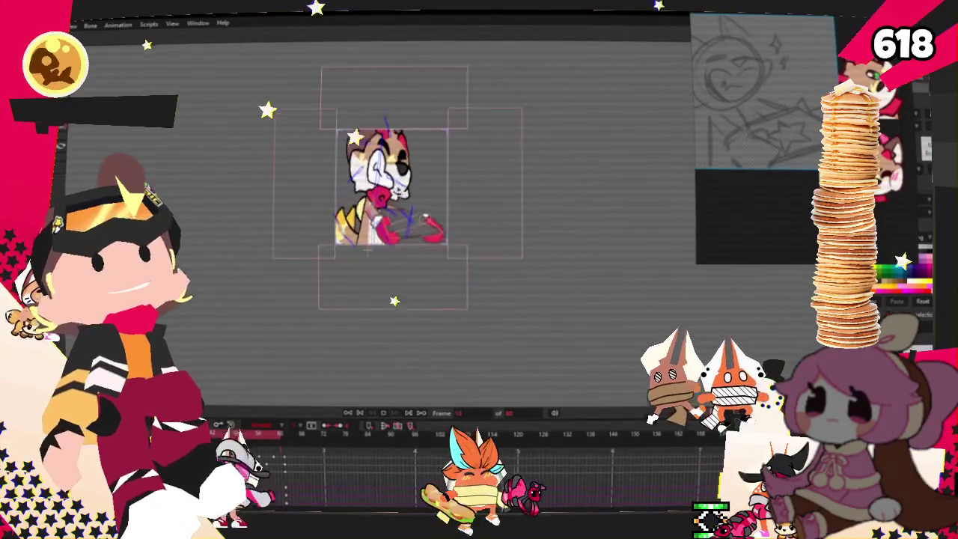
scroll(408, 179, "down", 3)
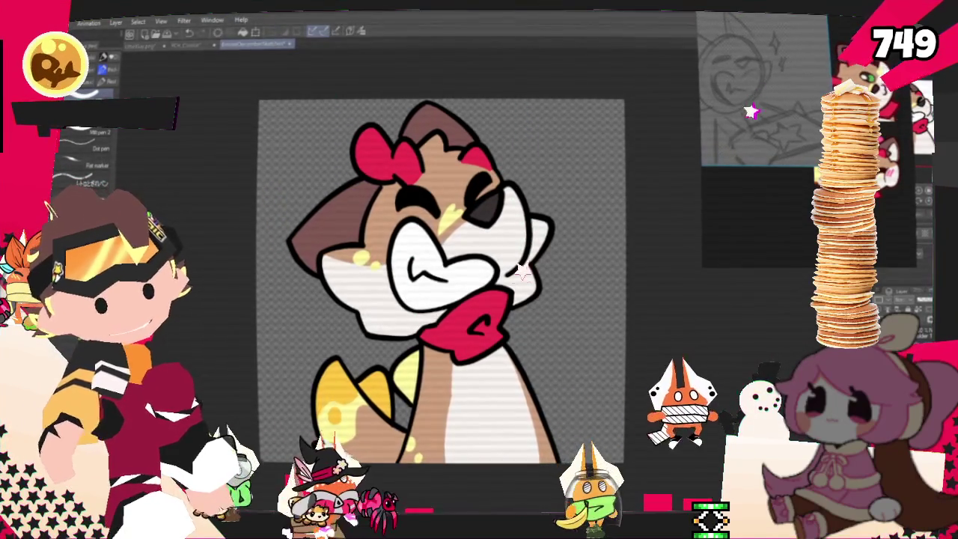
- Export a single-layer PNG as EmoteDecemberSketches.png into YCH_Cookies > CookieBakers, replacing the existing file
left_click(53, 21)
mouse_move(105, 143)
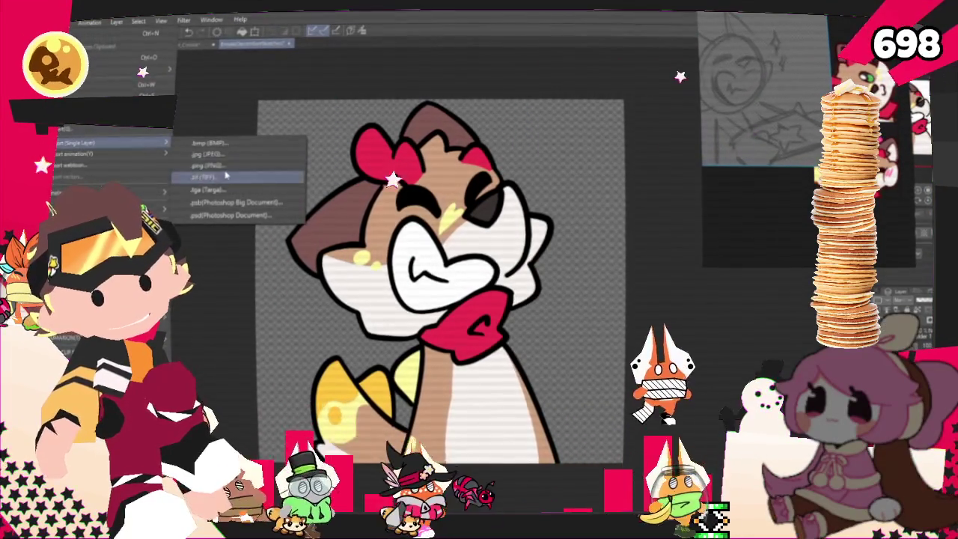
left_click(226, 176)
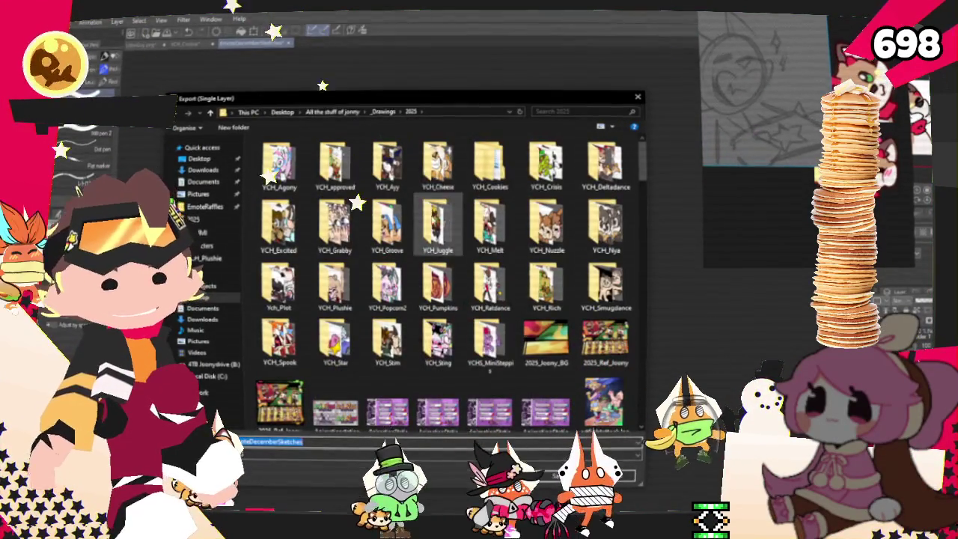
scroll(432, 218, "down", 3)
scroll(432, 222, "up", 3)
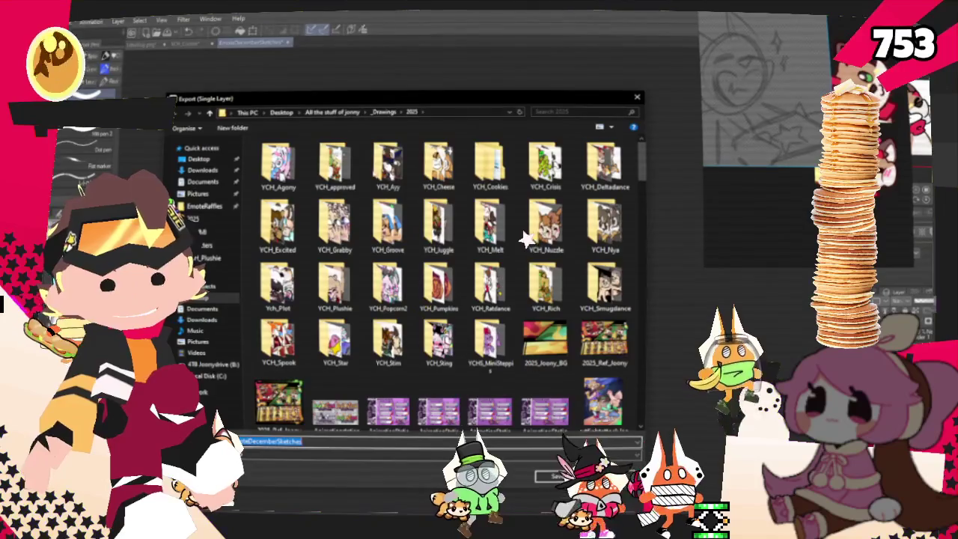
double_click(491, 166)
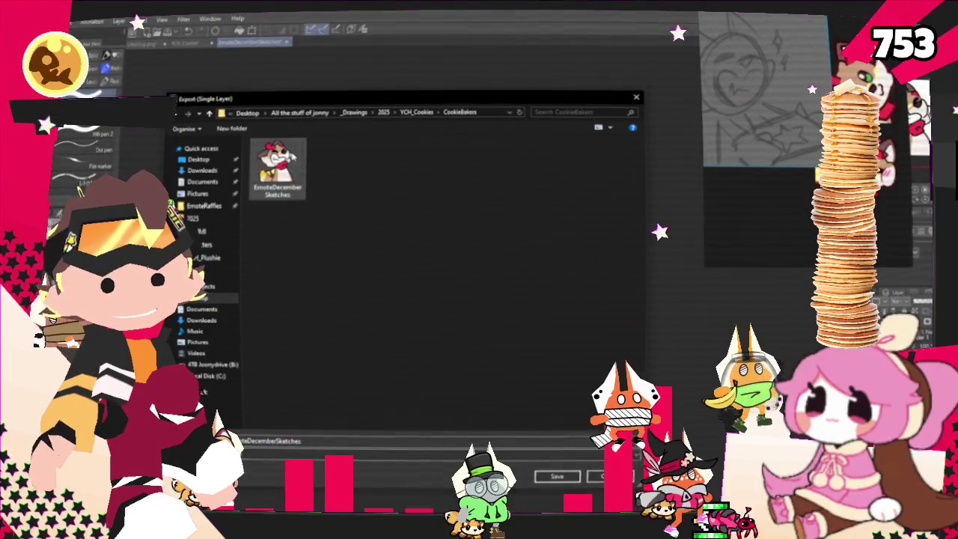
left_click(567, 474)
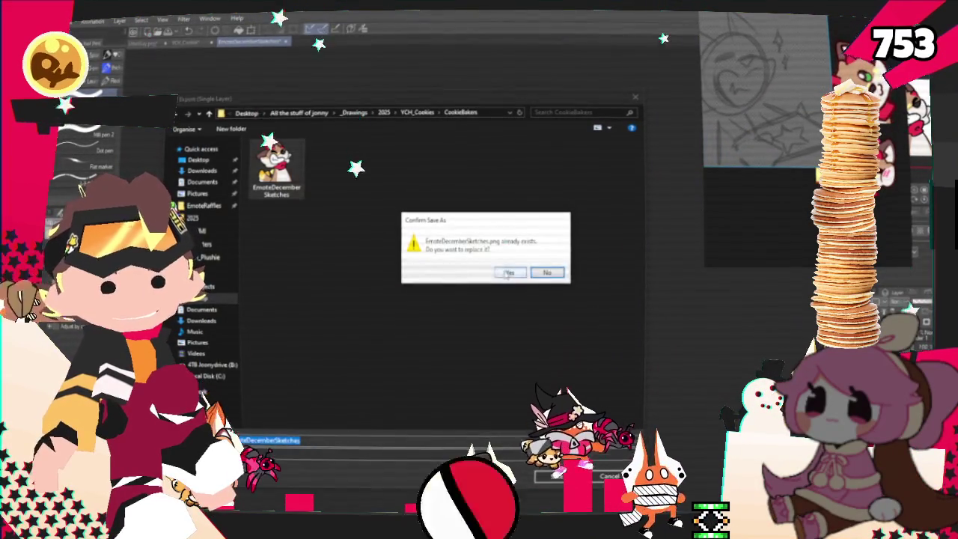
left_click(507, 274)
key("Return")
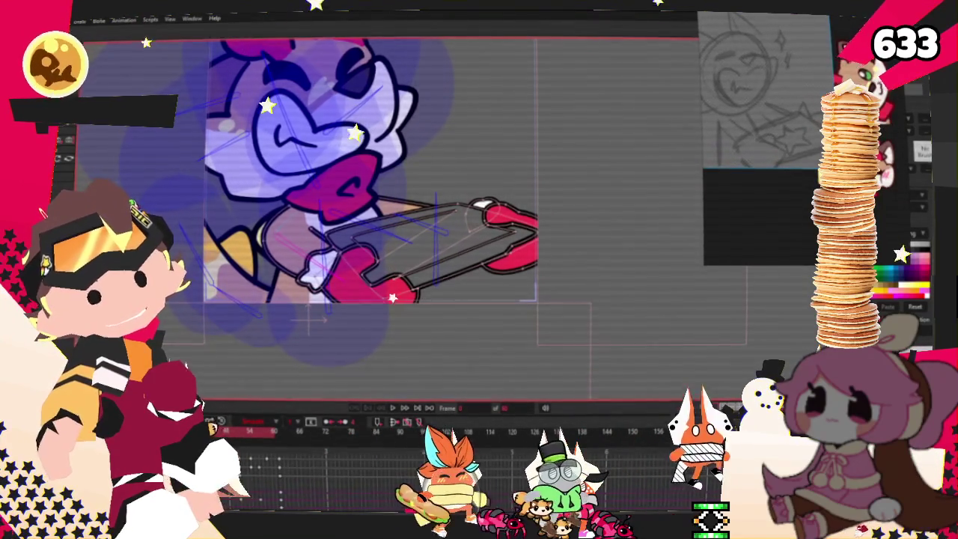
scroll(354, 308, "up", 2)
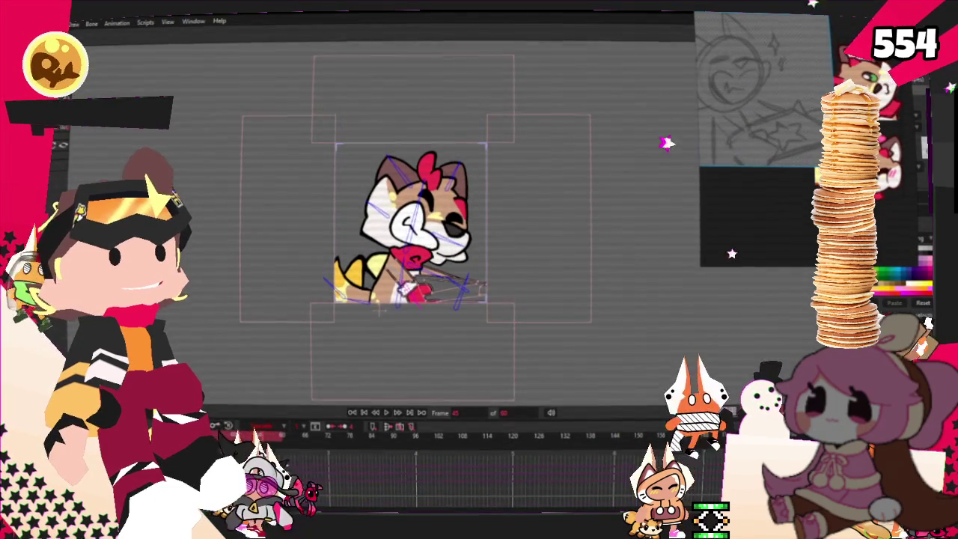
key("m")
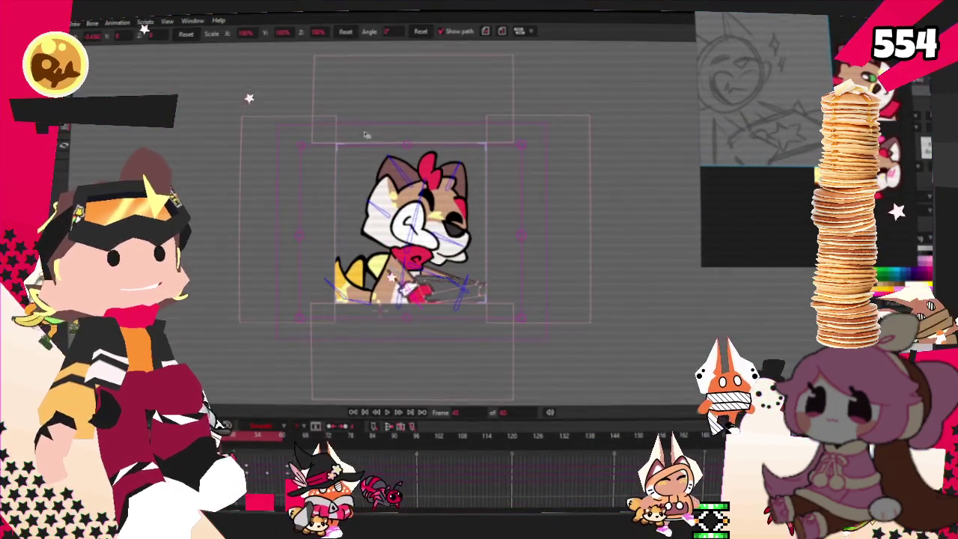
left_click(407, 162)
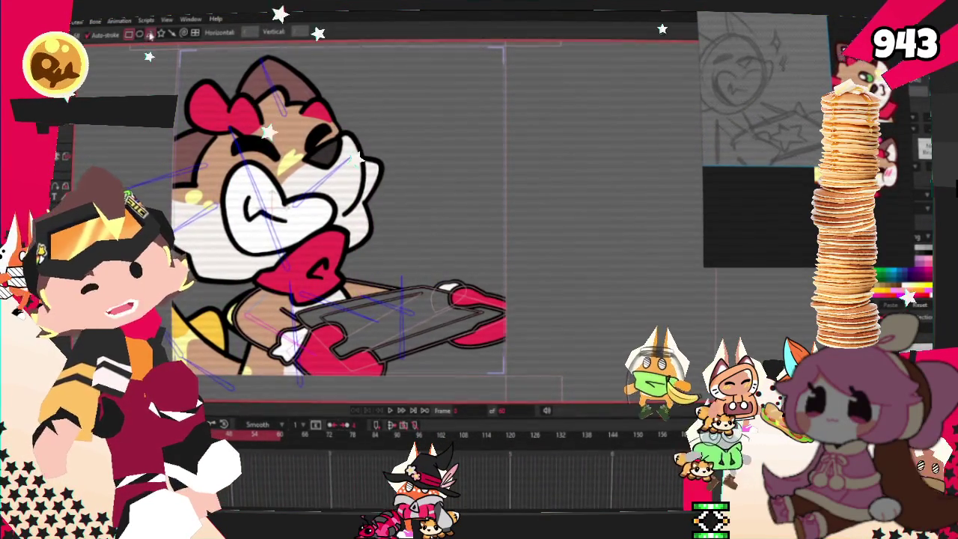
scroll(343, 173, "up", 2)
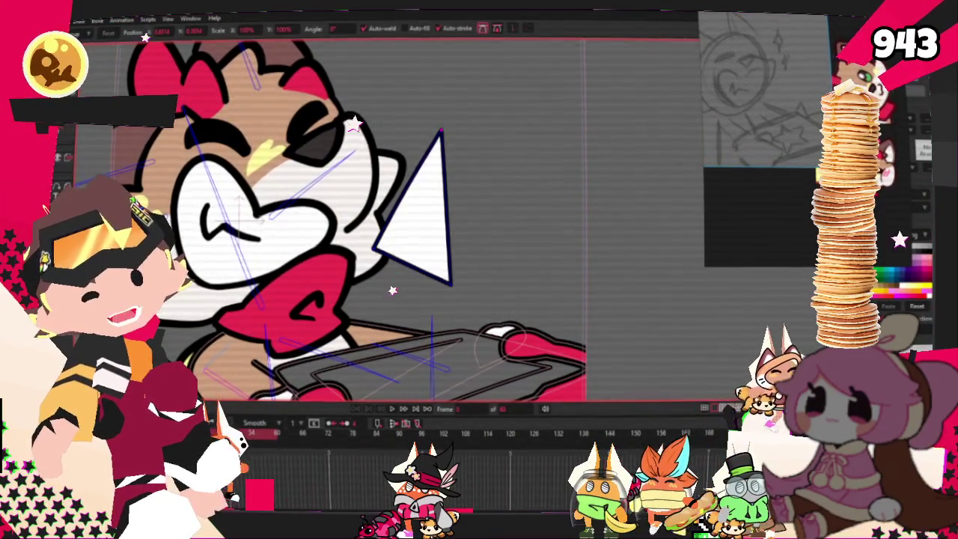
mouse_move(446, 207)
left_mouse_down()
mouse_move(483, 210)
mouse_move(424, 238)
left_mouse_up()
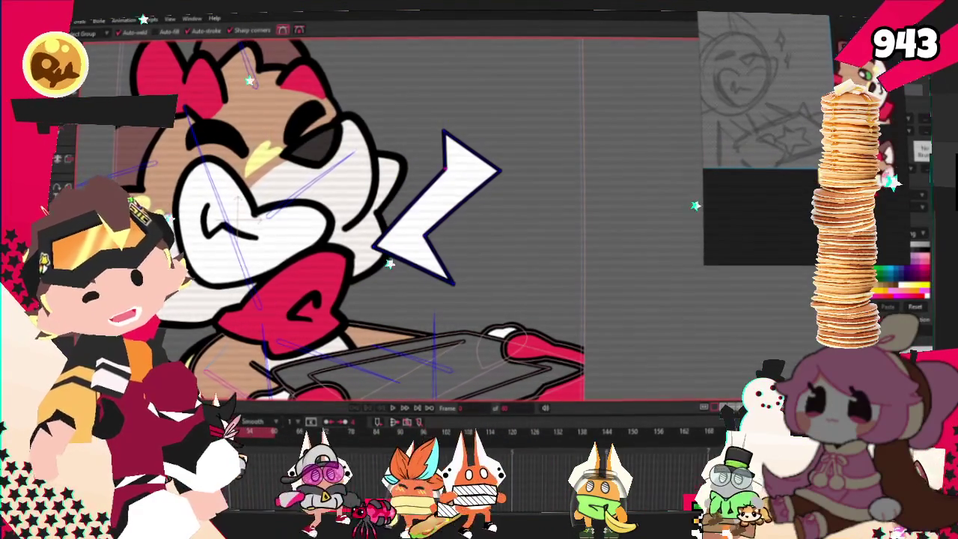
key("m")
scroll(474, 206, "up", 2)
left_click_drag(512, 161, 416, 207)
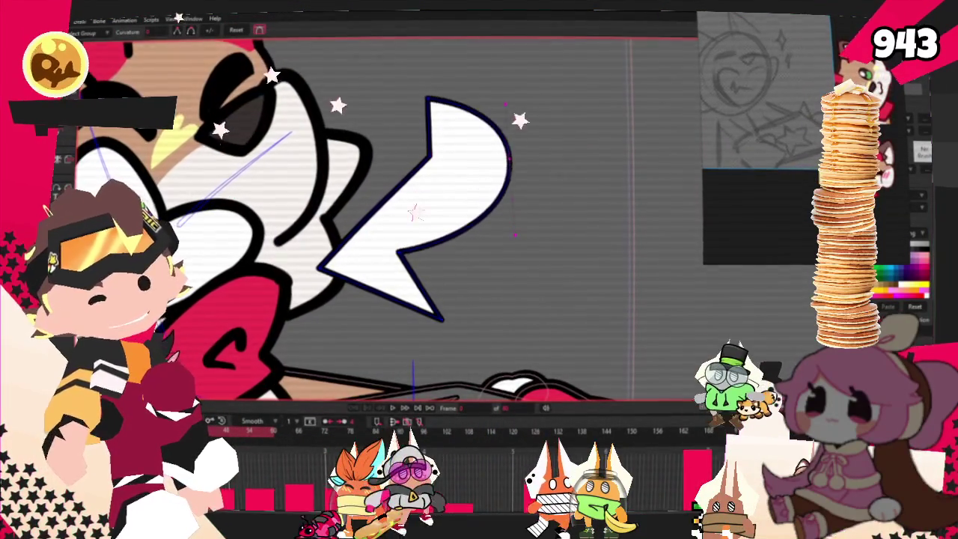
left_click_drag(355, 272, 323, 251)
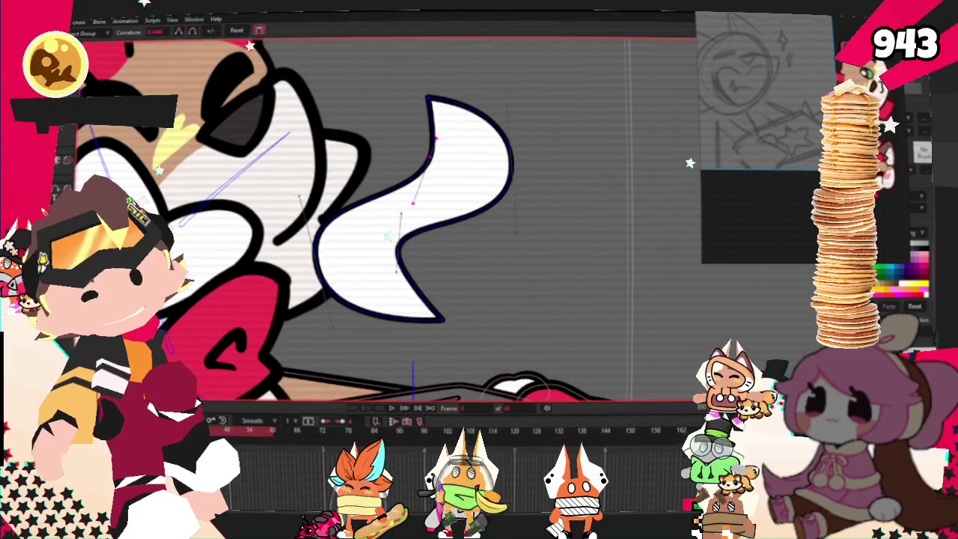
key("t")
scroll(446, 182, "up", 1)
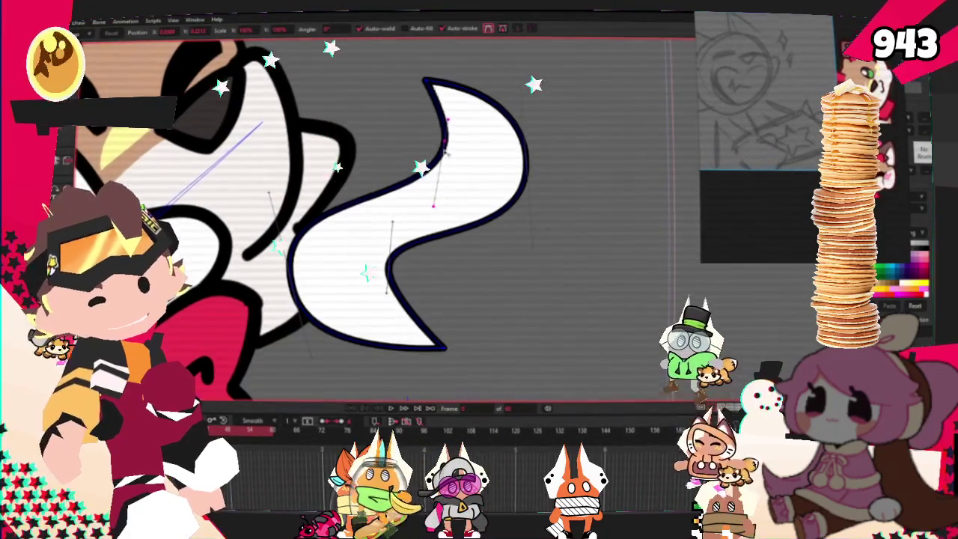
left_click_drag(517, 128, 483, 169)
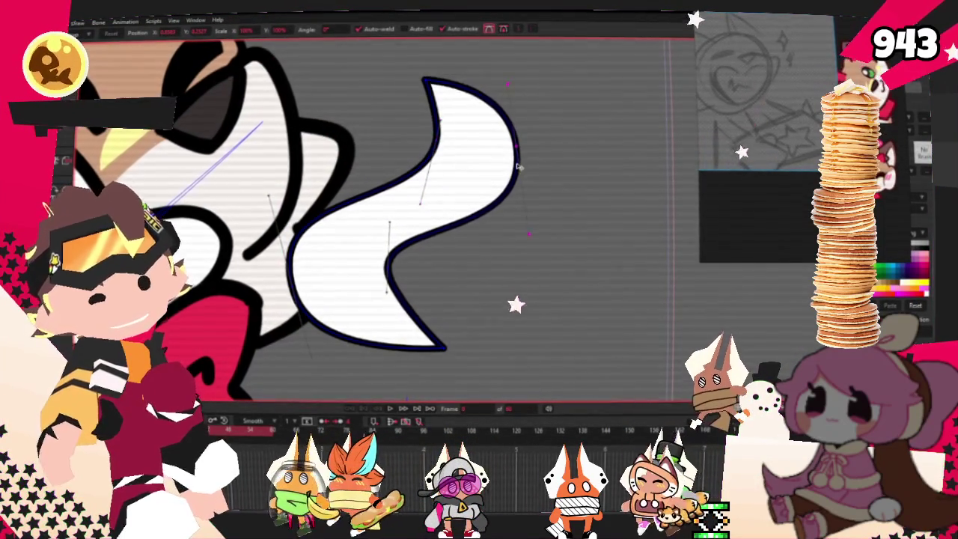
scroll(419, 176, "down", 3)
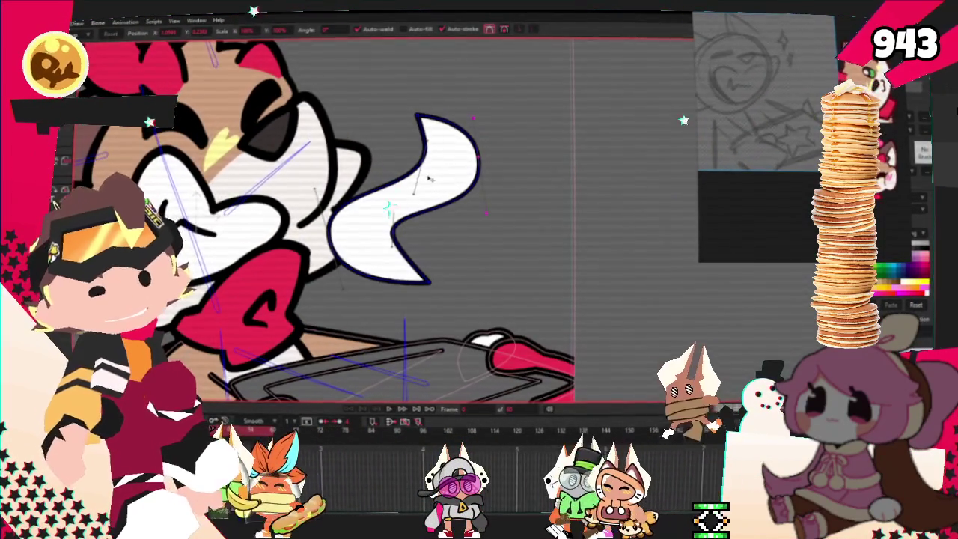
key("Delete")
key("r")
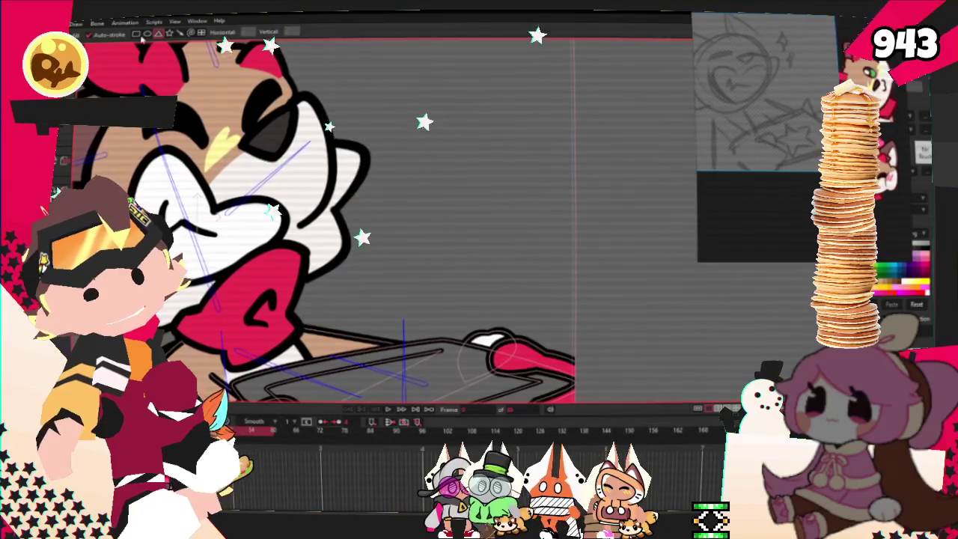
mouse_move(476, 262)
left_mouse_down()
mouse_move(528, 280)
mouse_move(539, 266)
left_mouse_up()
- Select the new rectangle's points and fill it with a pale white colour from the Color Picker
key("s")
left_click(463, 186)
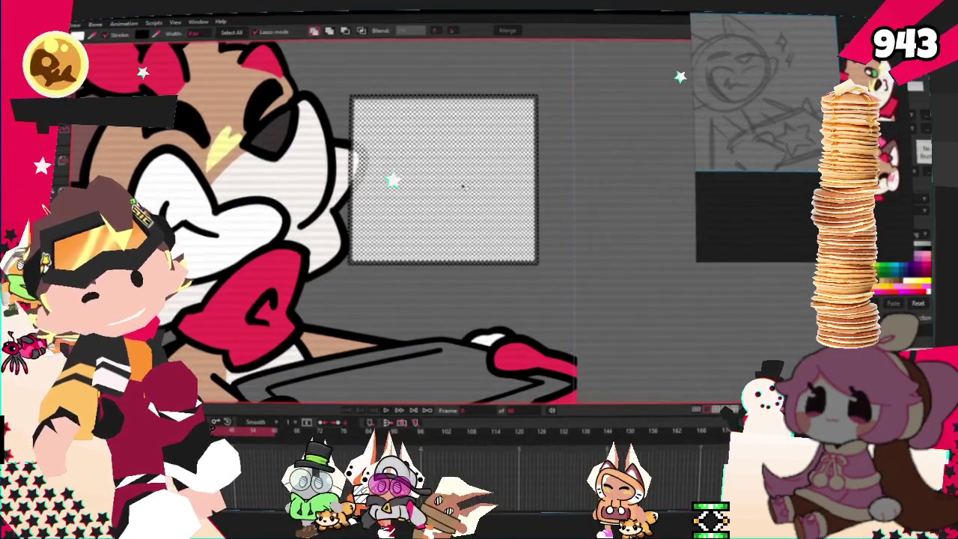
left_click(140, 35)
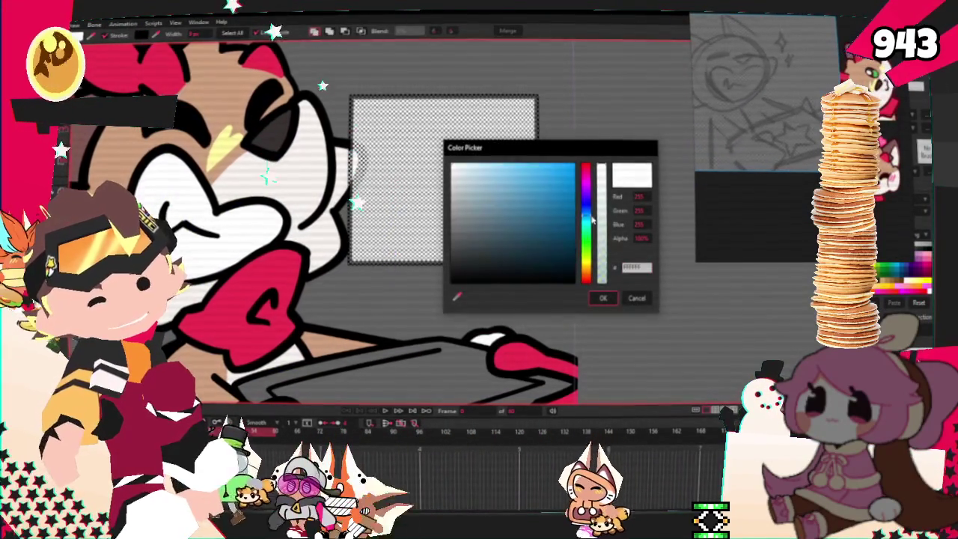
left_click(604, 298)
left_click(392, 193)
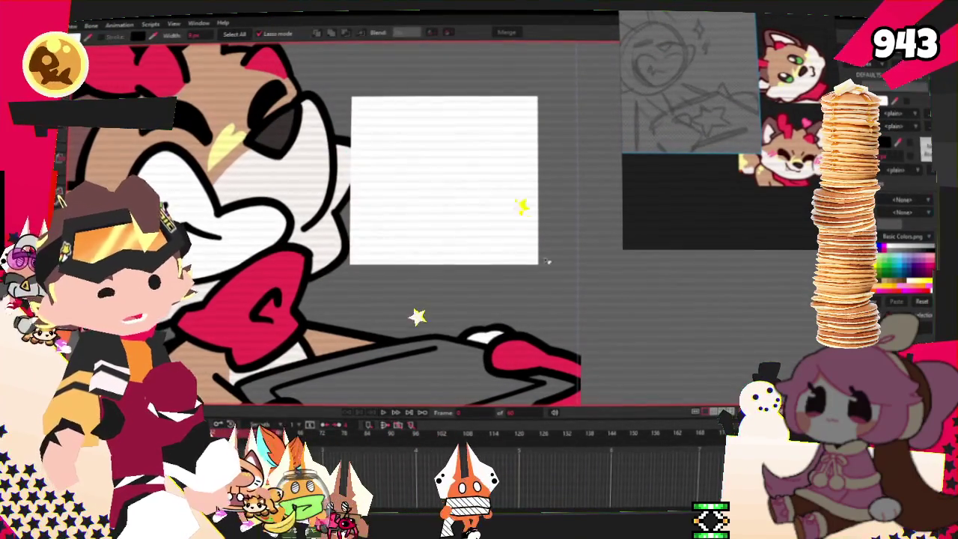
- Save the Moho project into the YCH_Cookies folder with Save As
key("r")
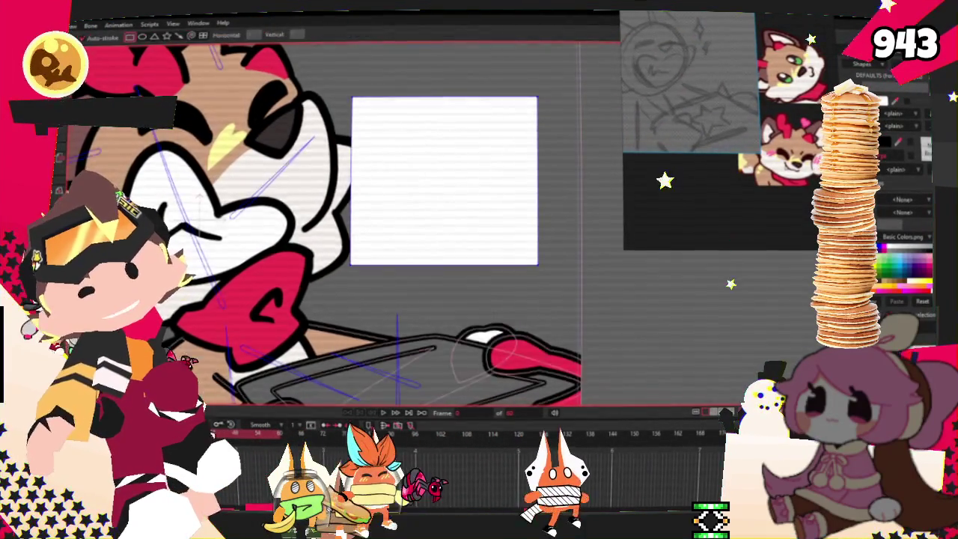
scroll(390, 207, "down", 2)
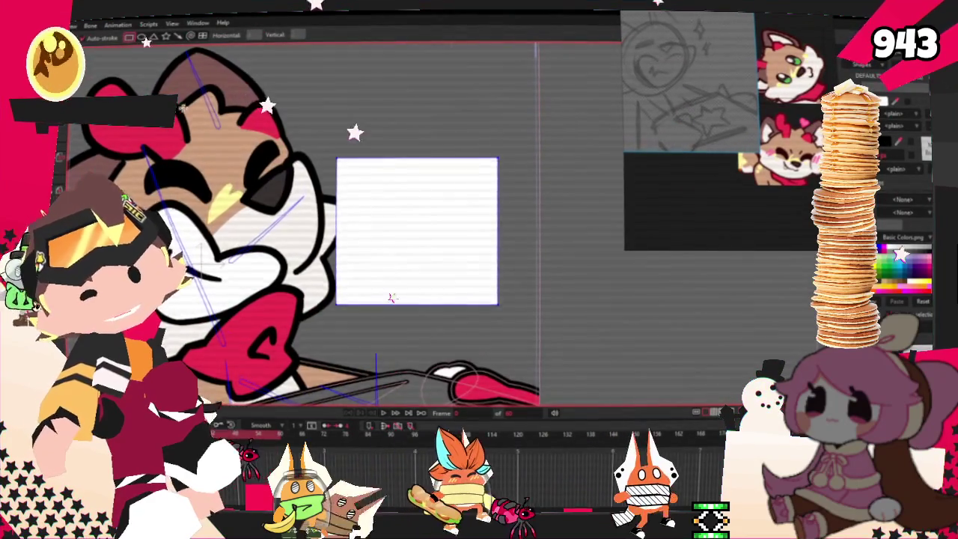
scroll(391, 294, "down", 2)
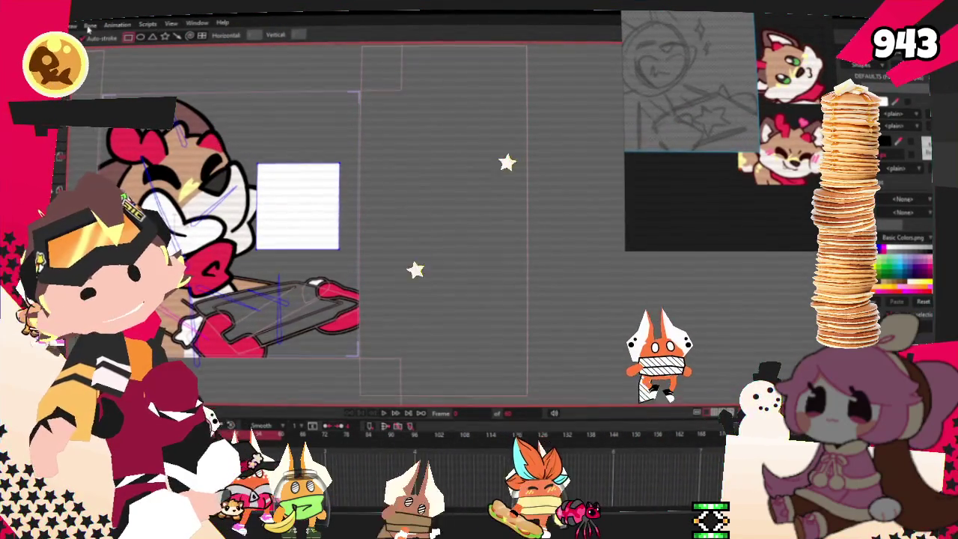
left_click(74, 26)
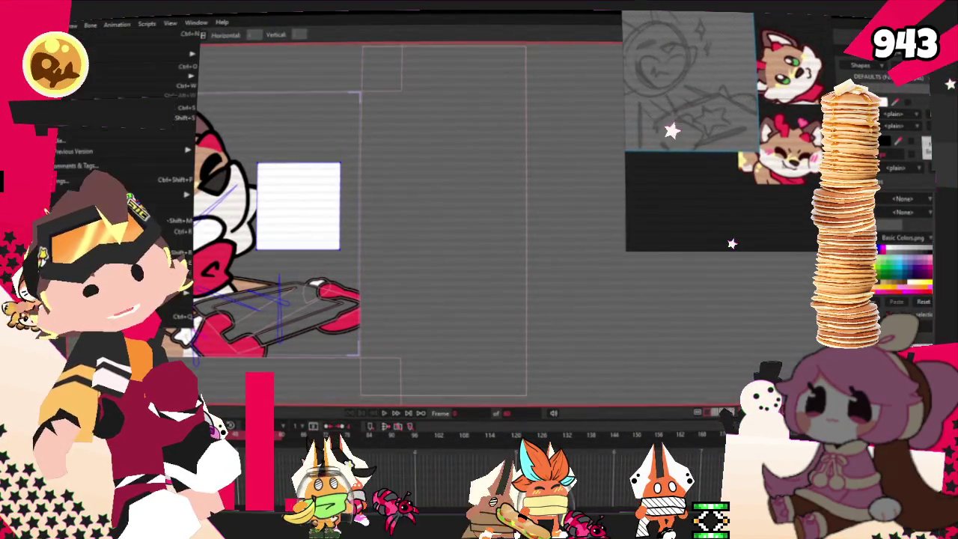
left_click(112, 107)
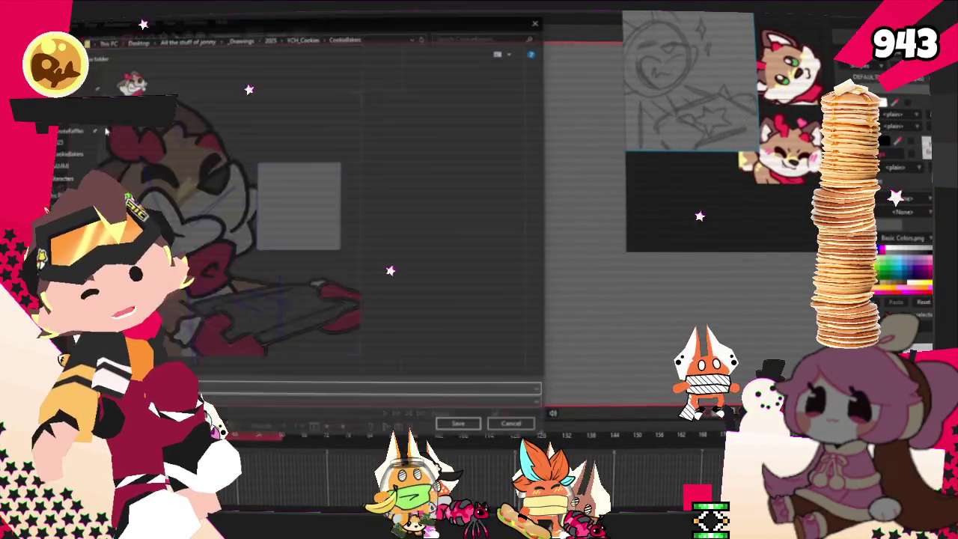
left_click(305, 38)
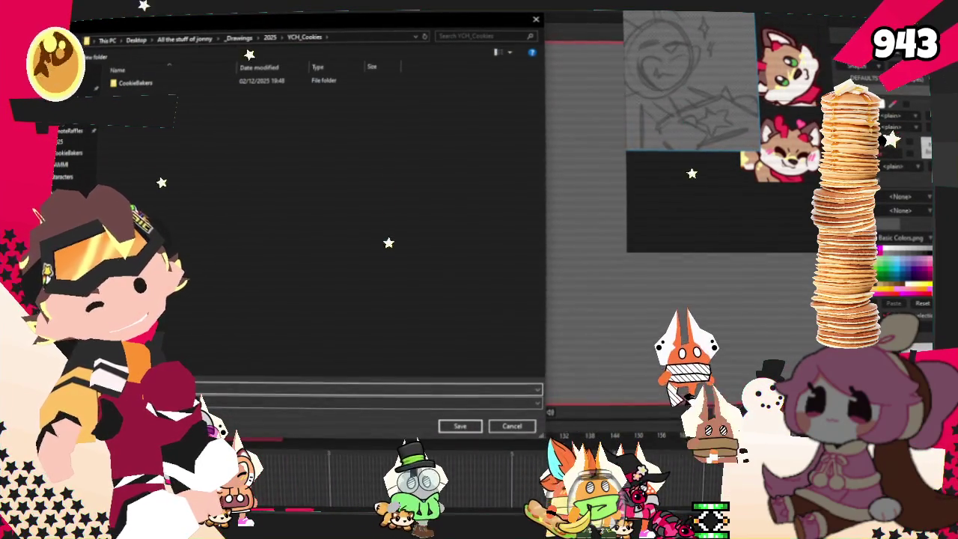
key("Escape")
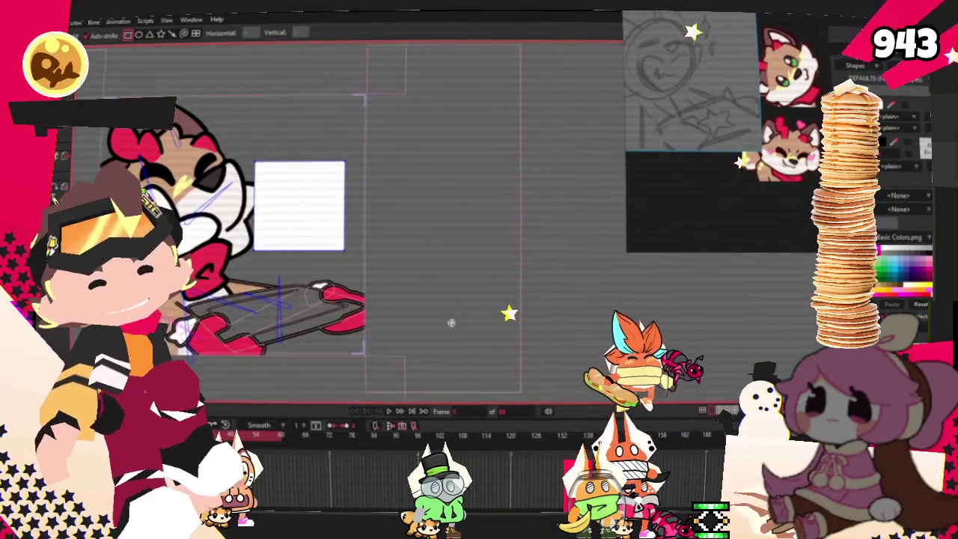
- Turn on View > Show Grid and draw a tall rectangle right of the white panel
scroll(345, 225, "up", 2)
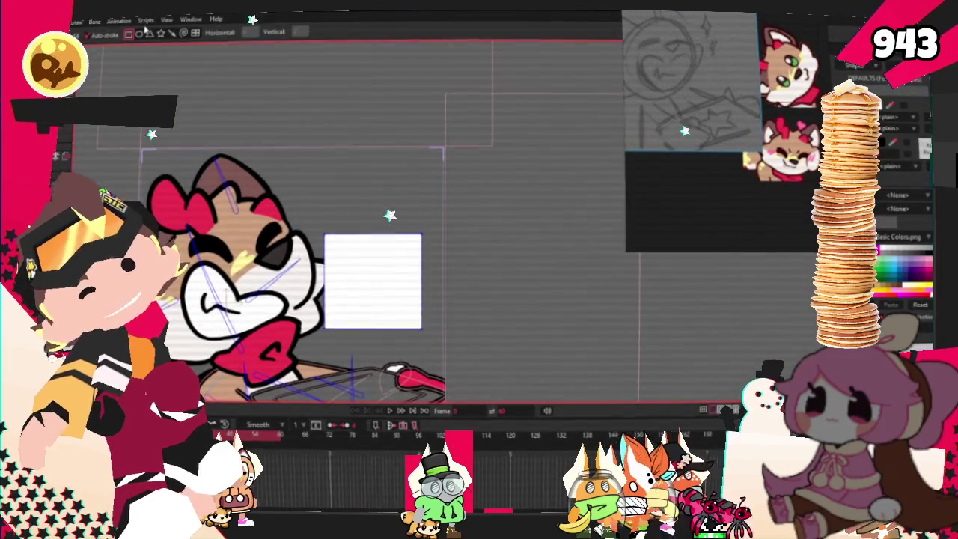
left_click(118, 21)
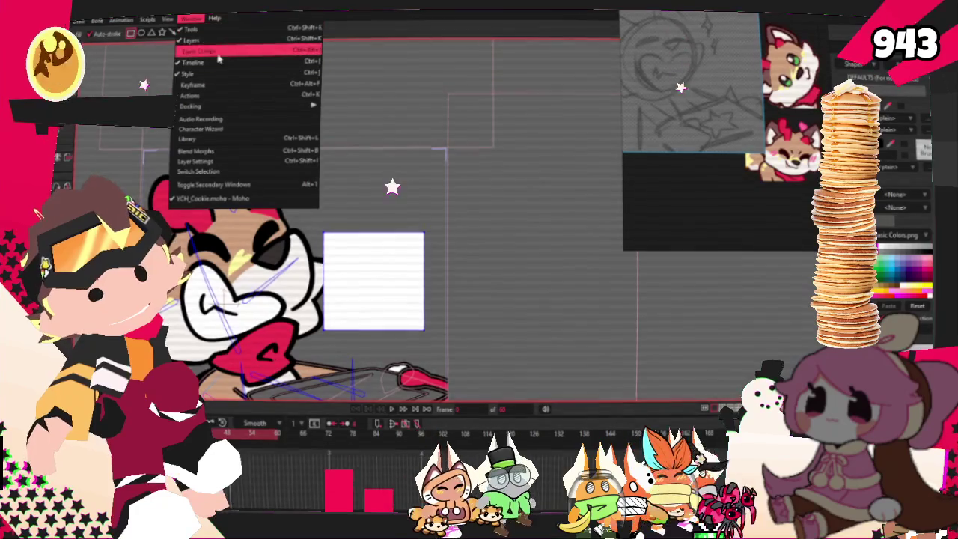
left_click(168, 18)
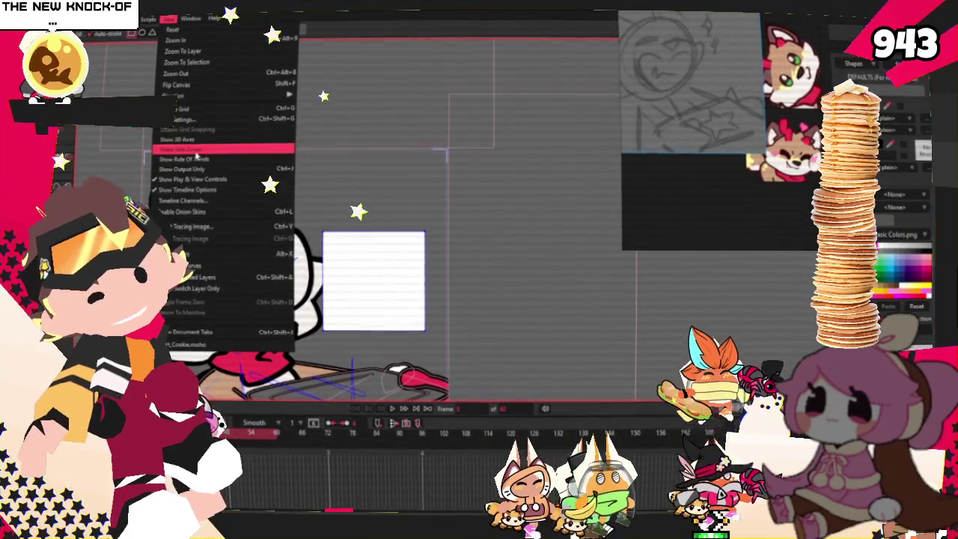
left_click(183, 108)
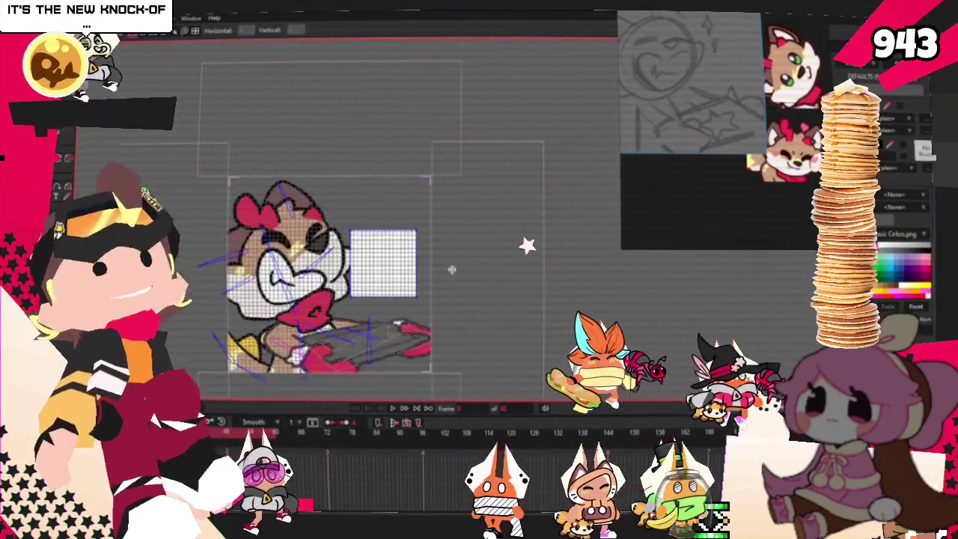
scroll(445, 269, "up", 5)
left_click_drag(451, 73, 544, 370)
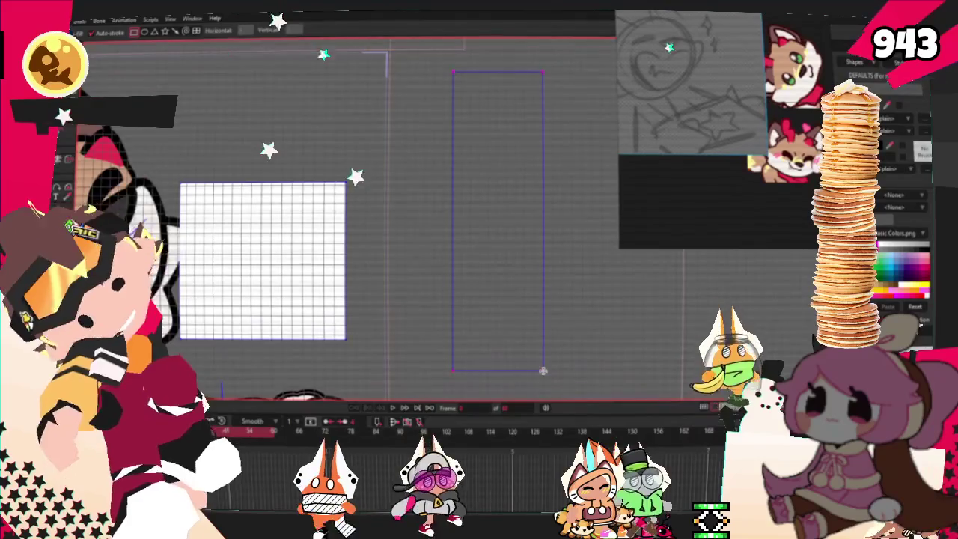
- Add points along the rectangle's right edge and pull them inward into three zigzag teeth, keeping the edge vertical
key("a")
left_click_drag(545, 107, 493, 115)
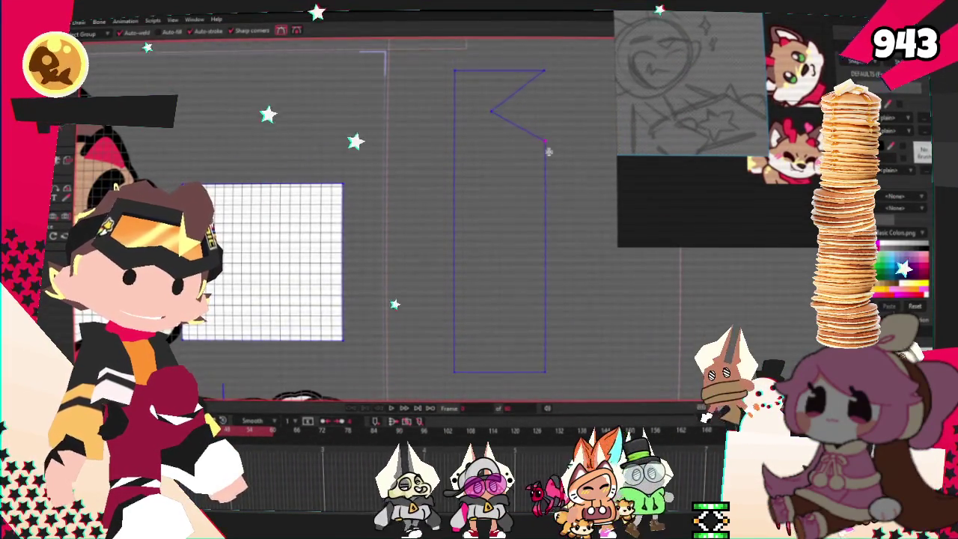
mouse_move(547, 173)
left_mouse_down()
mouse_move(502, 189)
mouse_move(540, 222)
mouse_move(539, 203)
left_mouse_up()
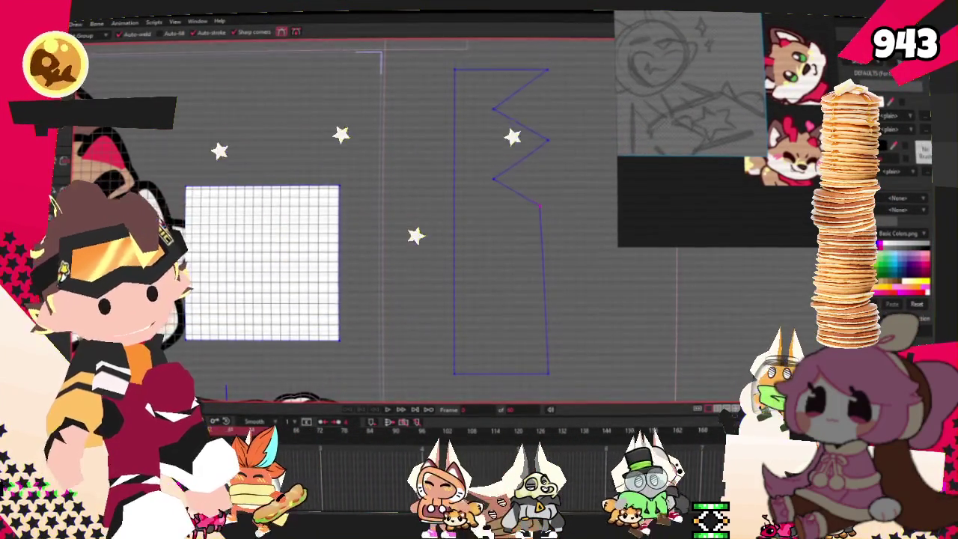
key("t")
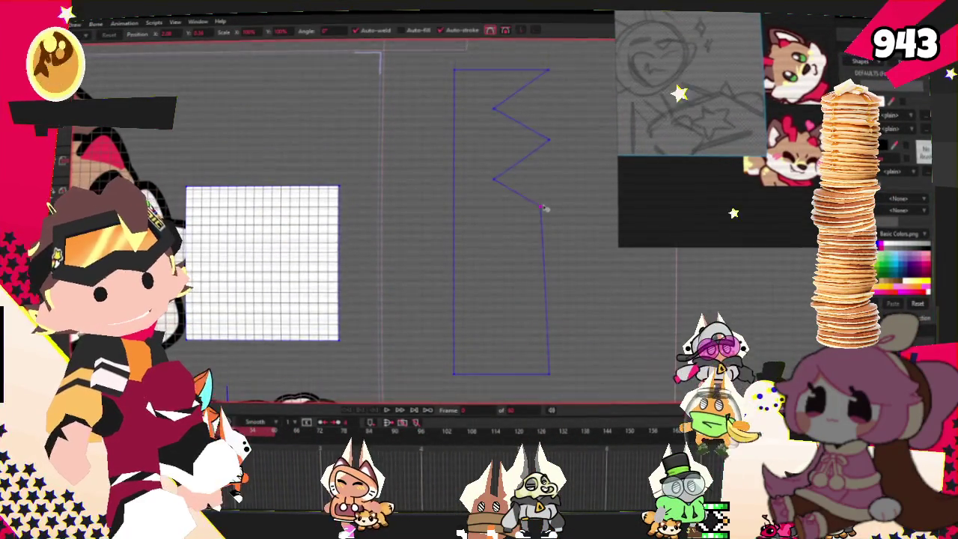
left_click_drag(547, 207, 556, 207)
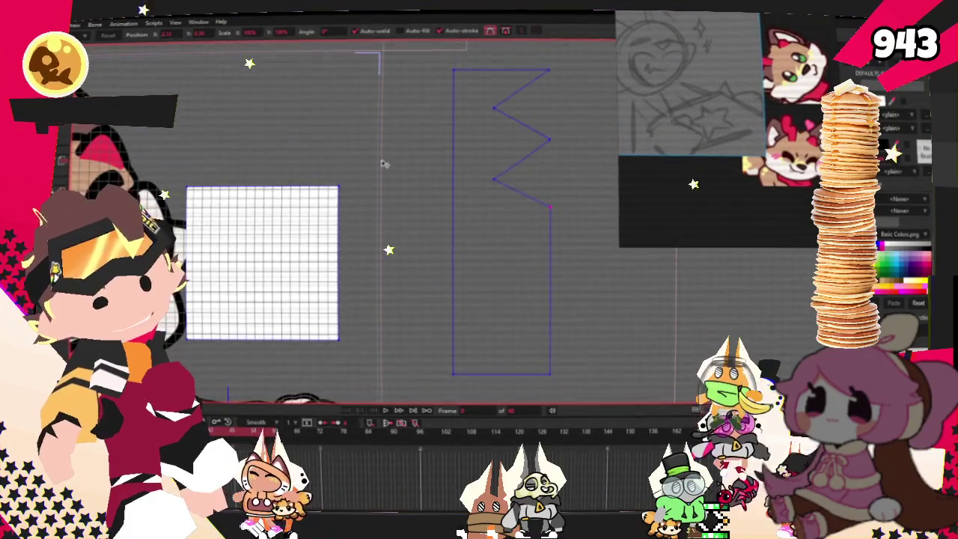
key("a")
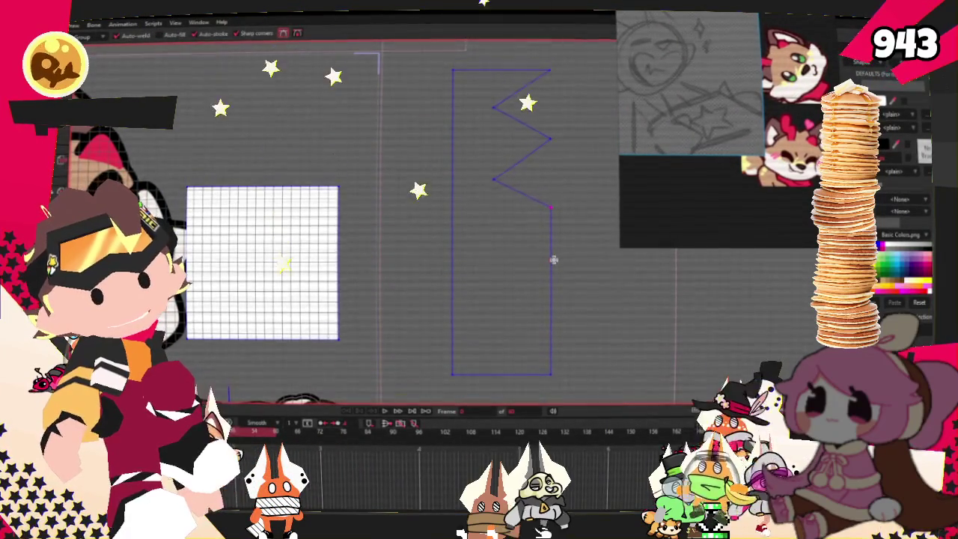
left_click_drag(488, 271, 499, 245)
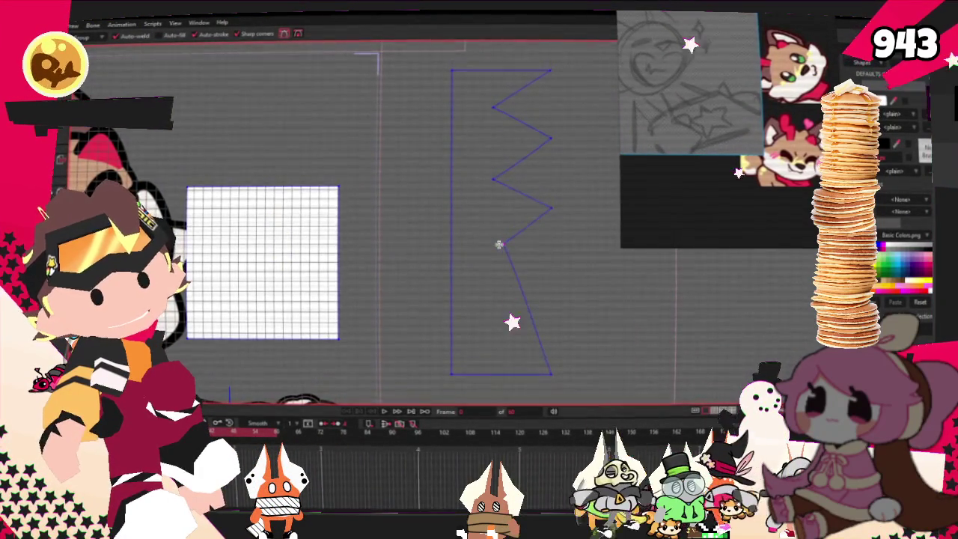
left_click_drag(516, 278, 546, 268)
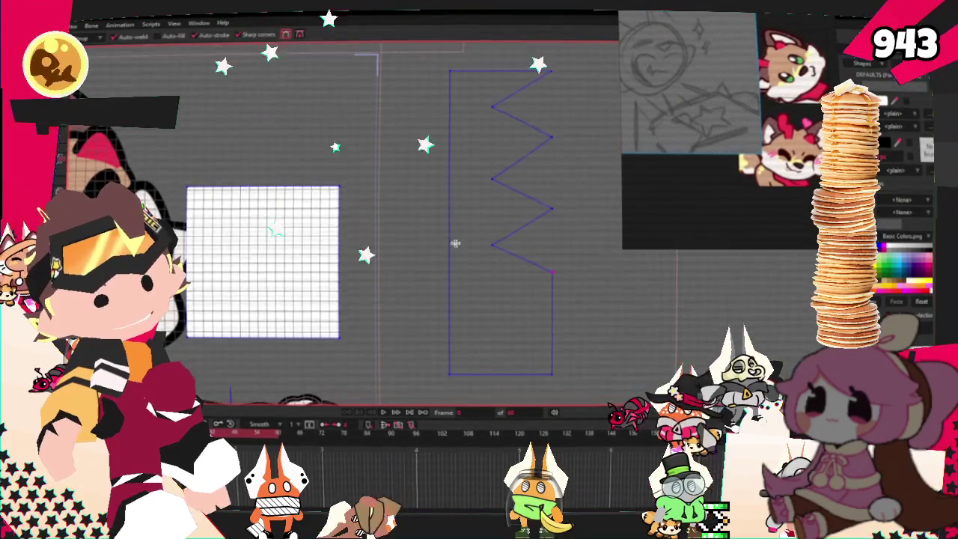
key("2")
scroll(391, 220, "down", 2)
scroll(415, 224, "up", 4)
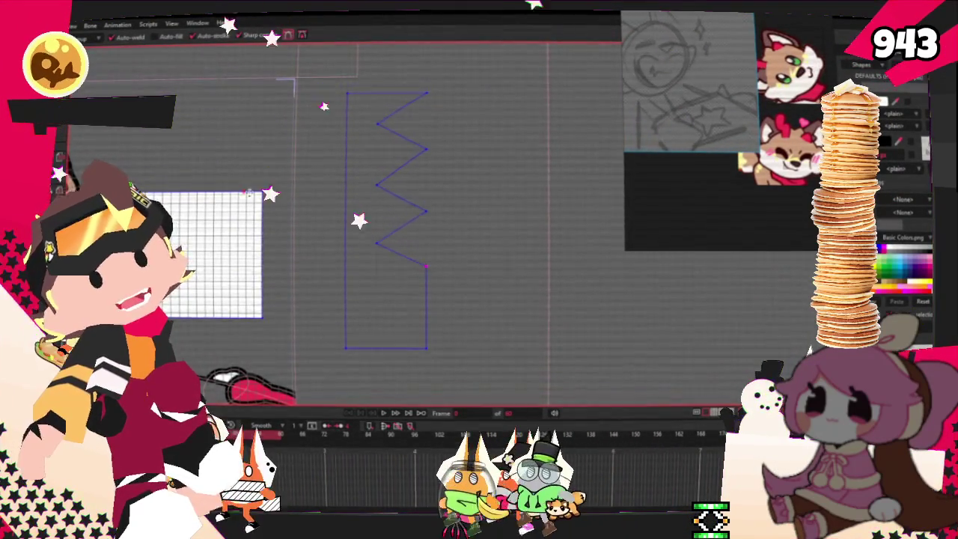
scroll(339, 130, "down", 3)
scroll(340, 130, "up", 3)
scroll(339, 130, "down", 1)
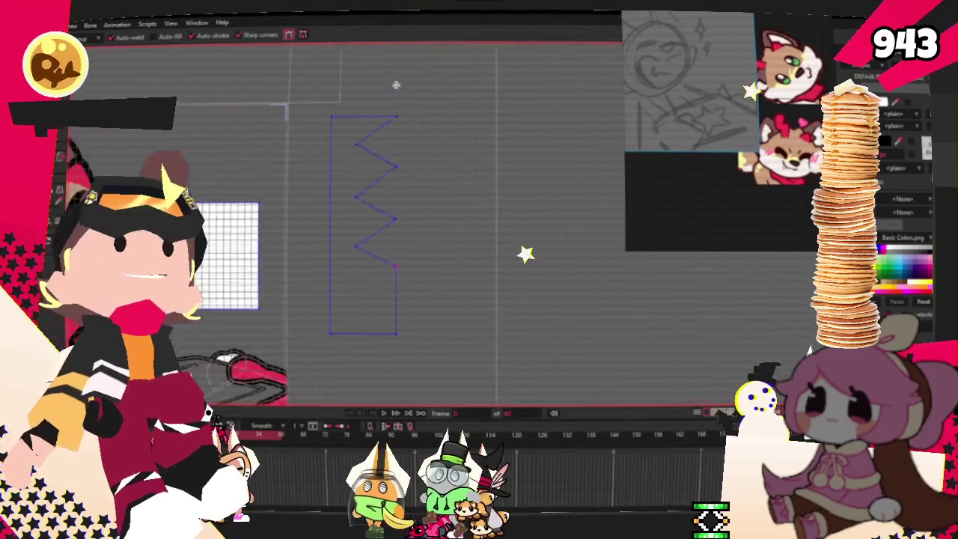
left_click_drag(353, 122, 400, 60)
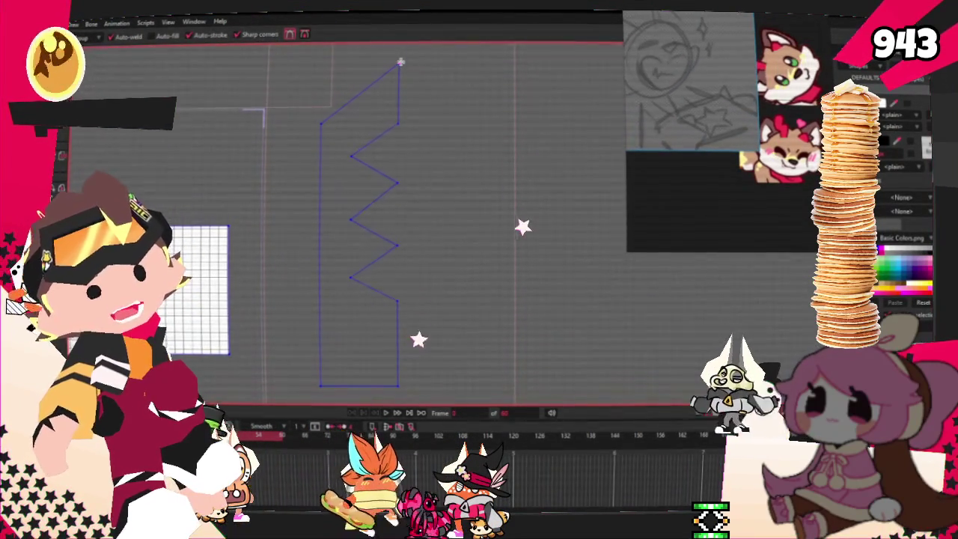
key("ctrl+z")
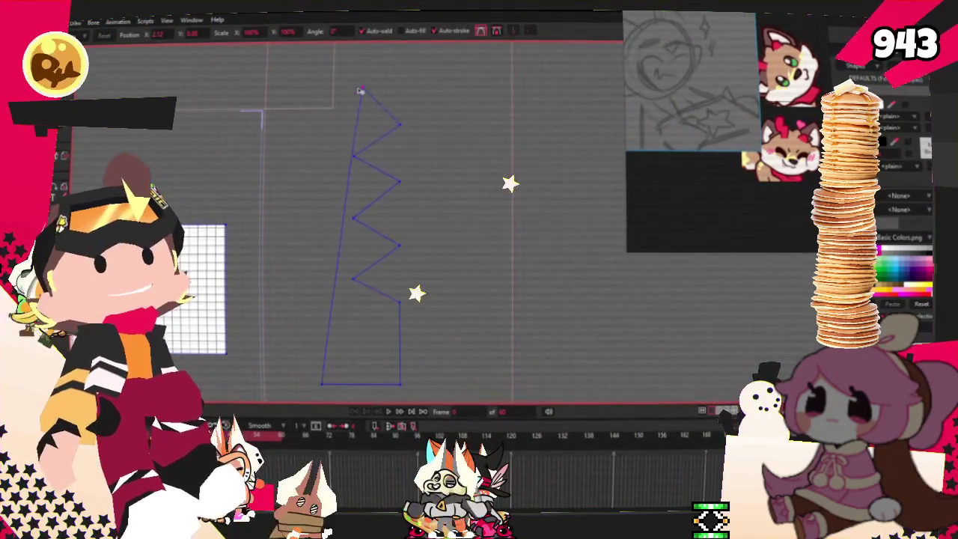
mouse_move(368, 90)
left_mouse_down()
mouse_move(360, 111)
mouse_move(306, 113)
mouse_move(322, 112)
left_mouse_up()
key("a")
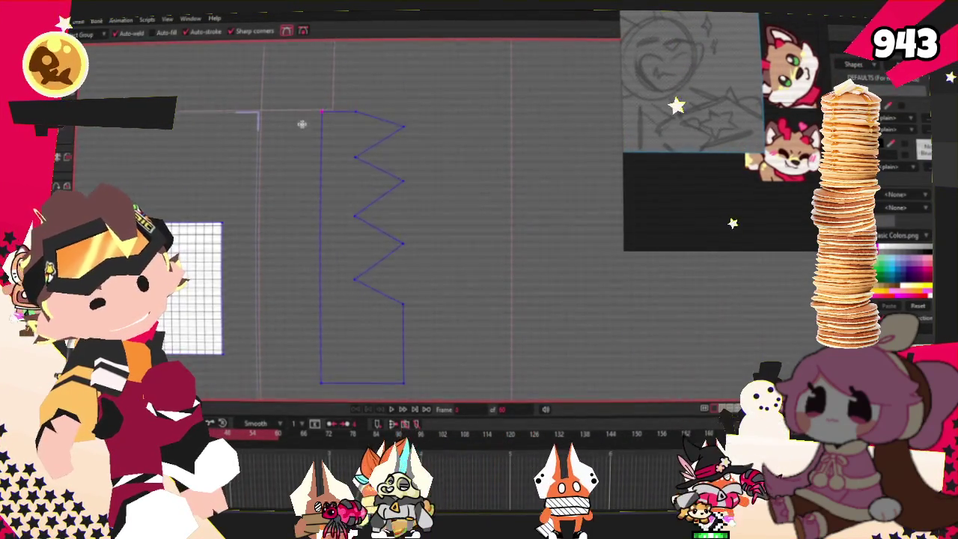
scroll(330, 168, "up", 1)
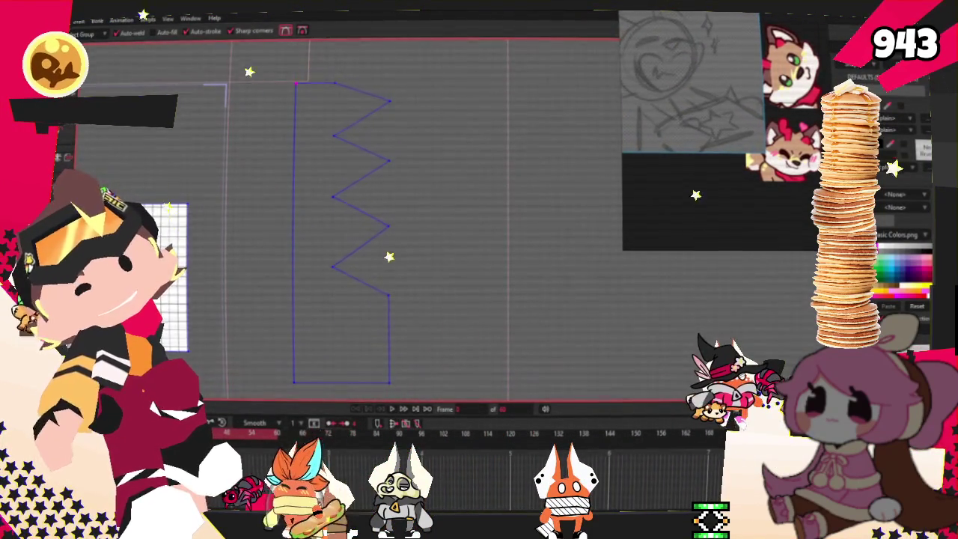
key("g")
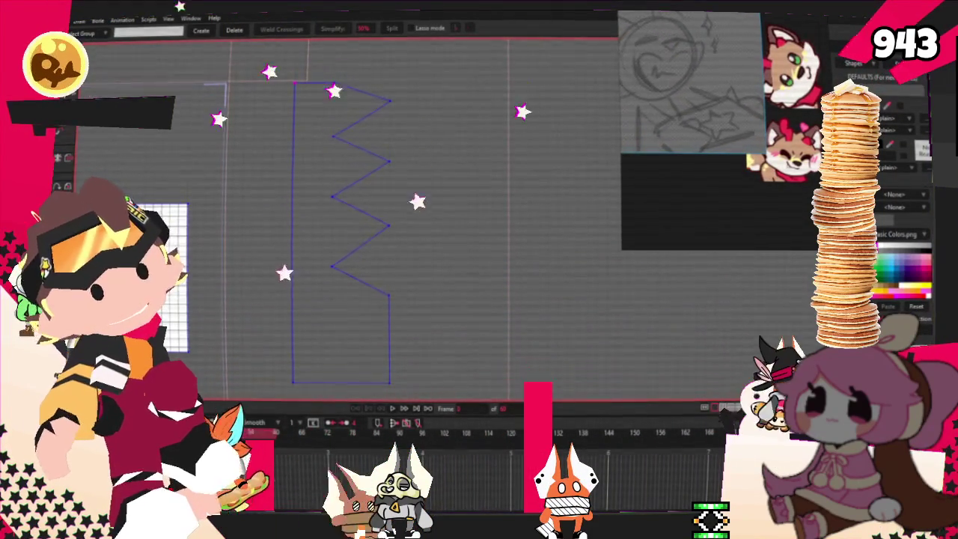
key("a")
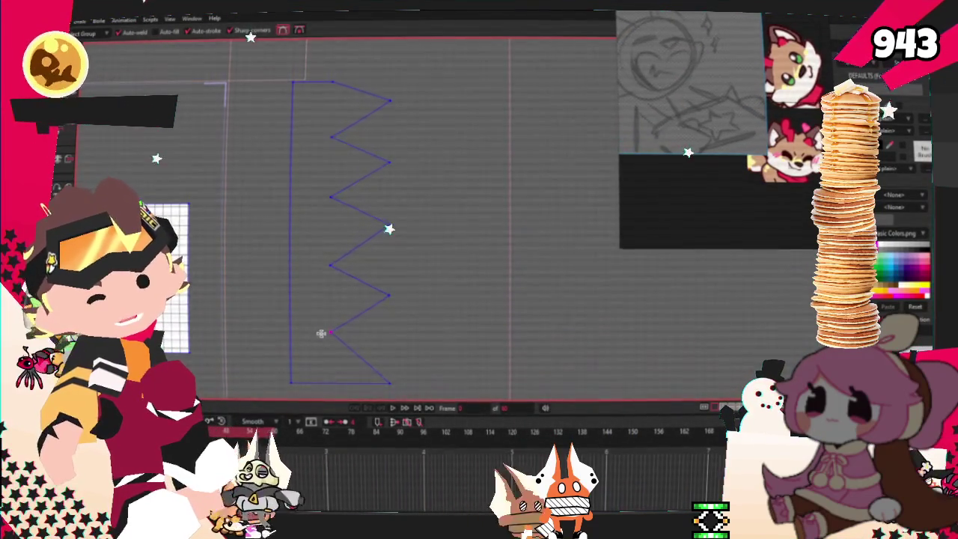
scroll(321, 338, "down", 3)
scroll(238, 246, "up", 2)
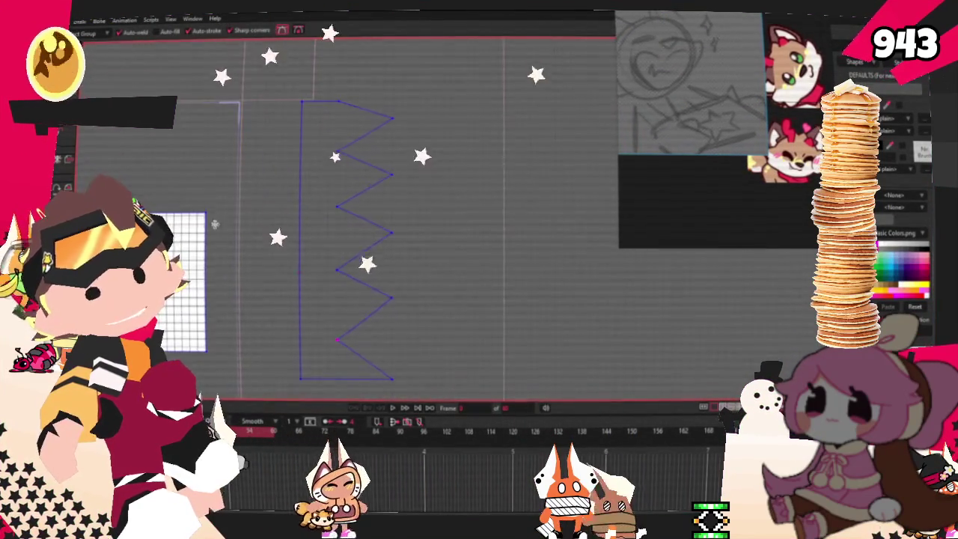
scroll(364, 380, "up", 2)
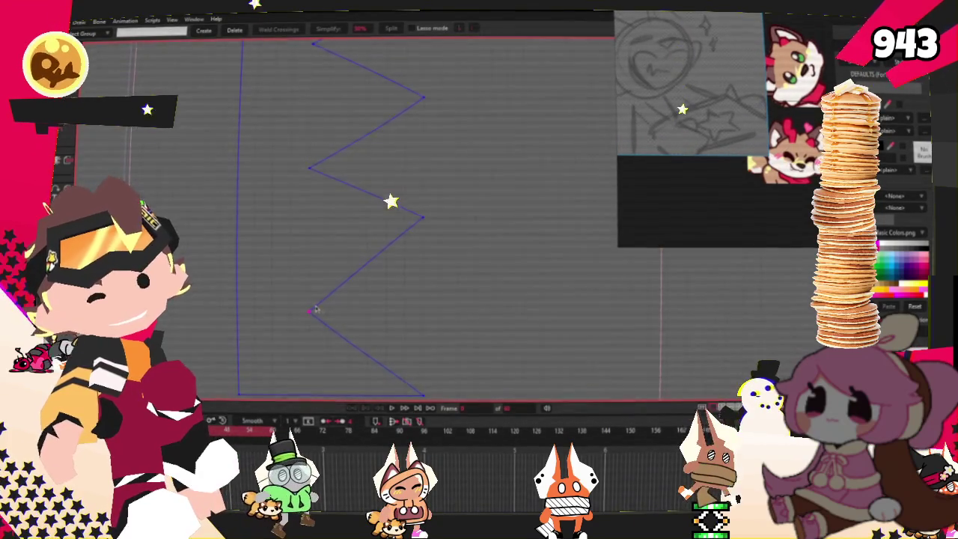
scroll(315, 310, "down", 3)
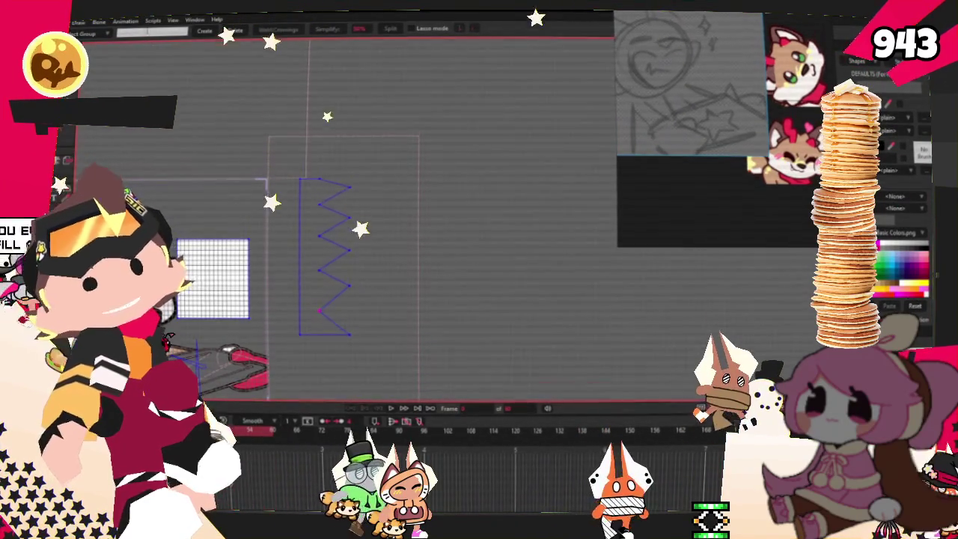
left_click(174, 20)
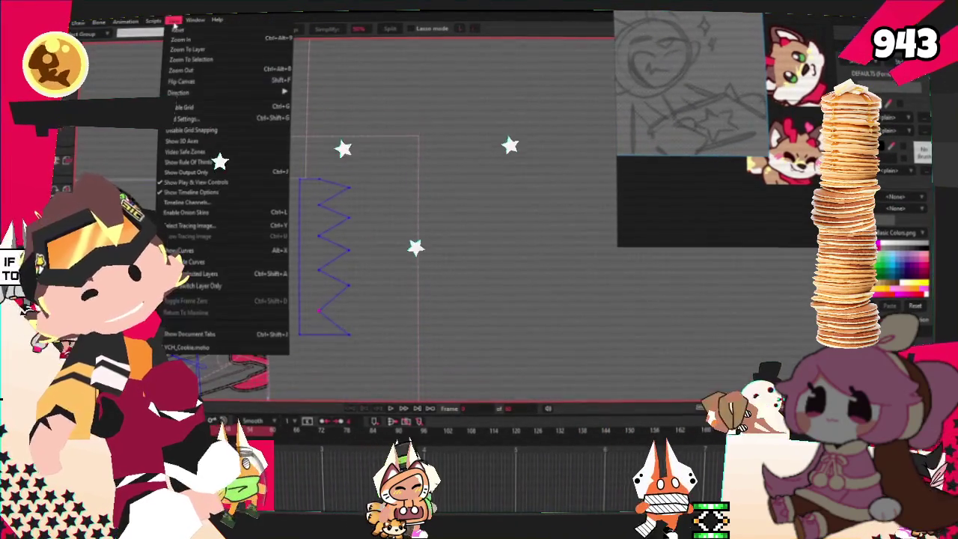
- Enter a new, coarser grid spacing value in View > Grid Settings and apply it
left_click(203, 118)
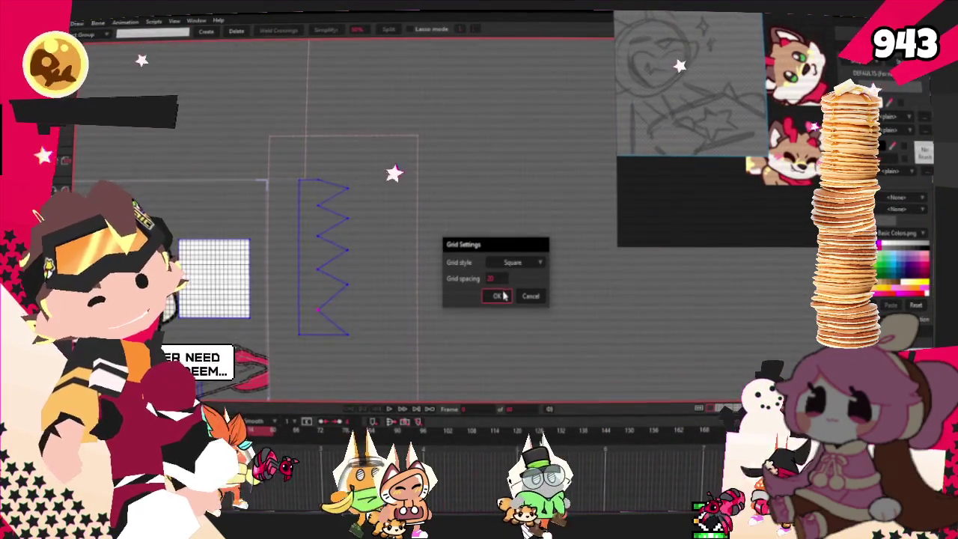
key("ctrl+a")
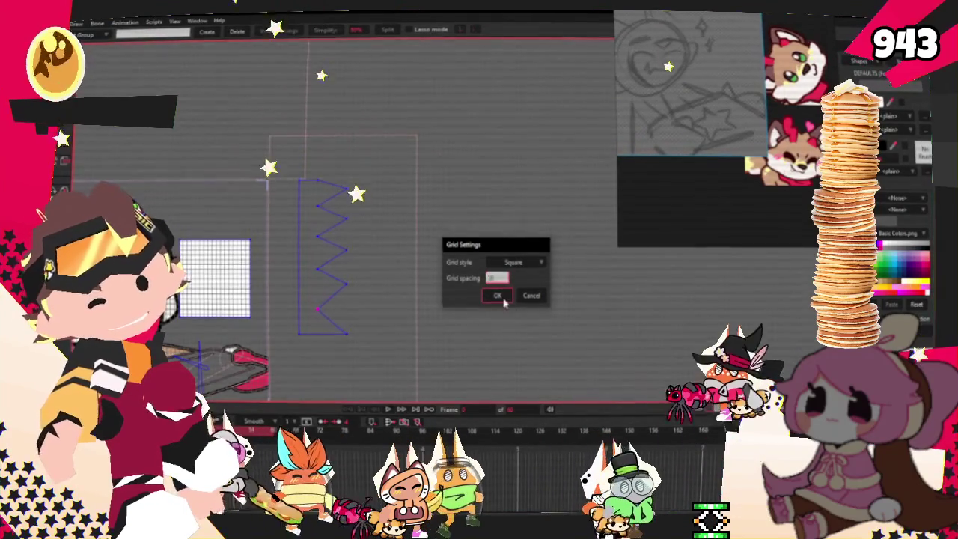
left_click(500, 298)
left_click(178, 23)
mouse_move(189, 90)
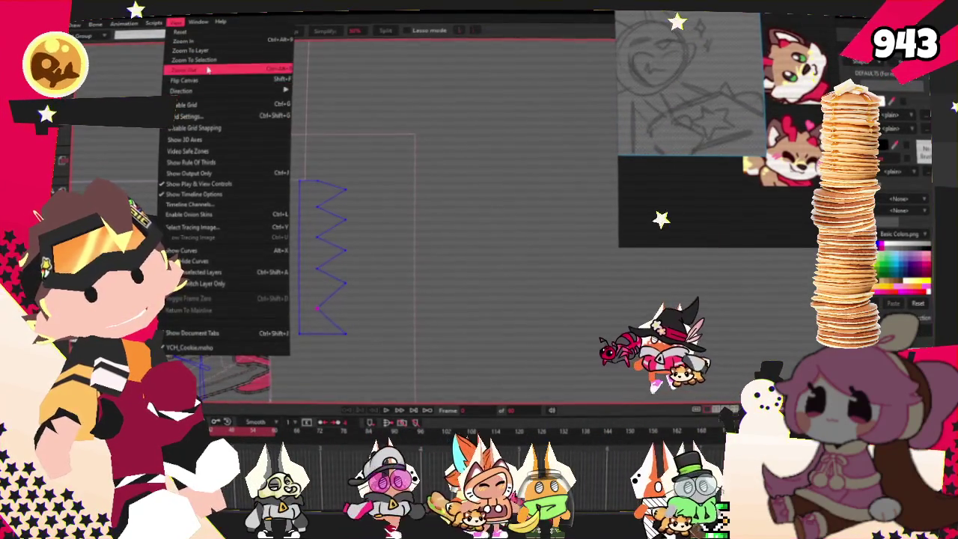
left_click(196, 116)
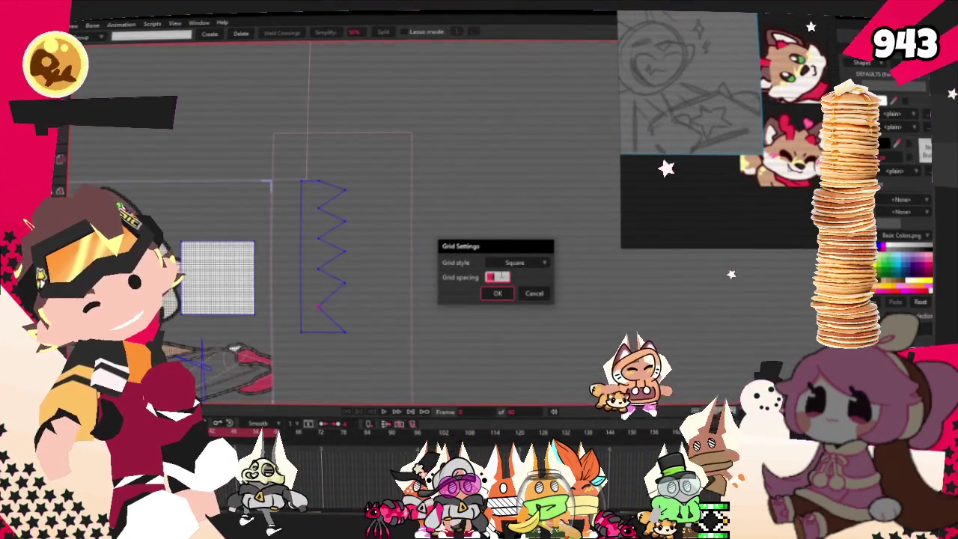
key("Return")
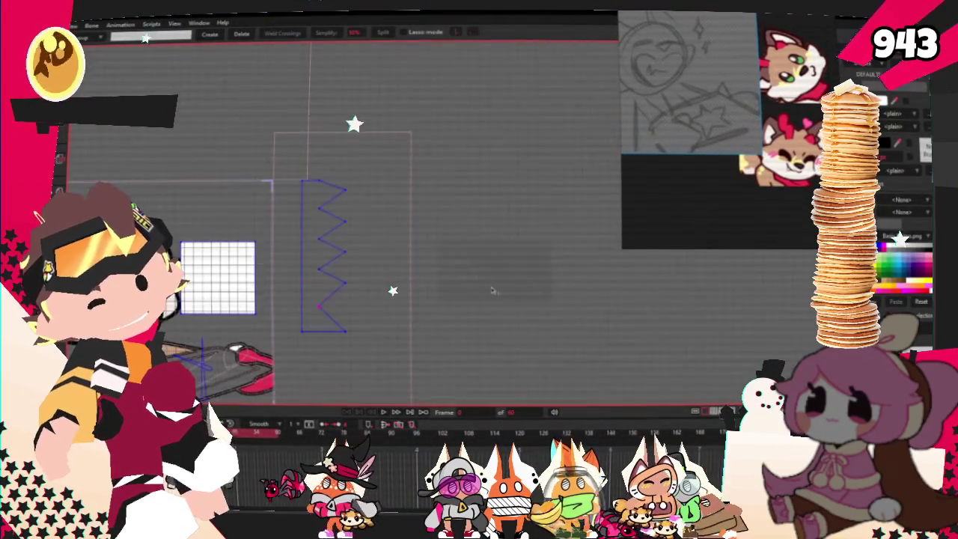
- Drag the zigzag outline's top corners up-right and its lower corners further down
scroll(232, 105, "up", 3)
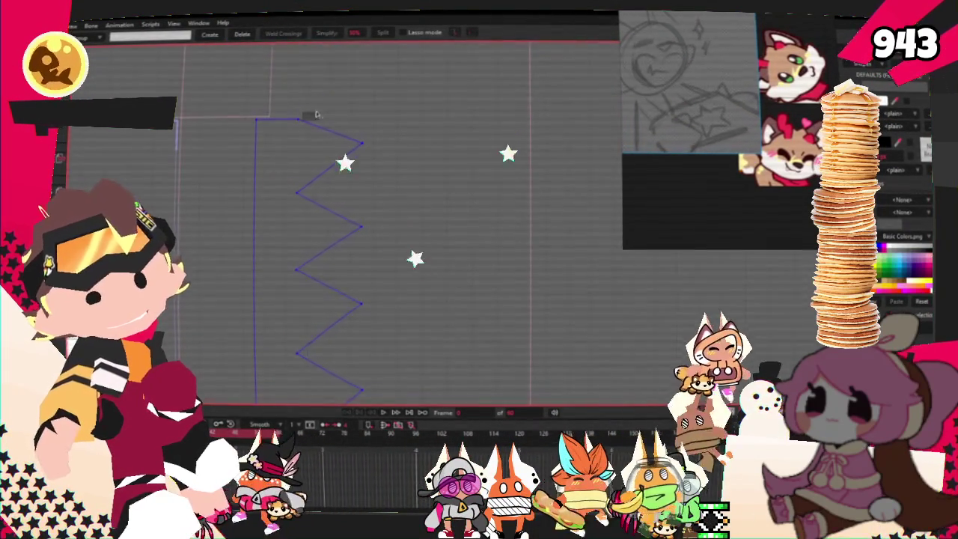
left_click_drag(363, 142, 373, 155)
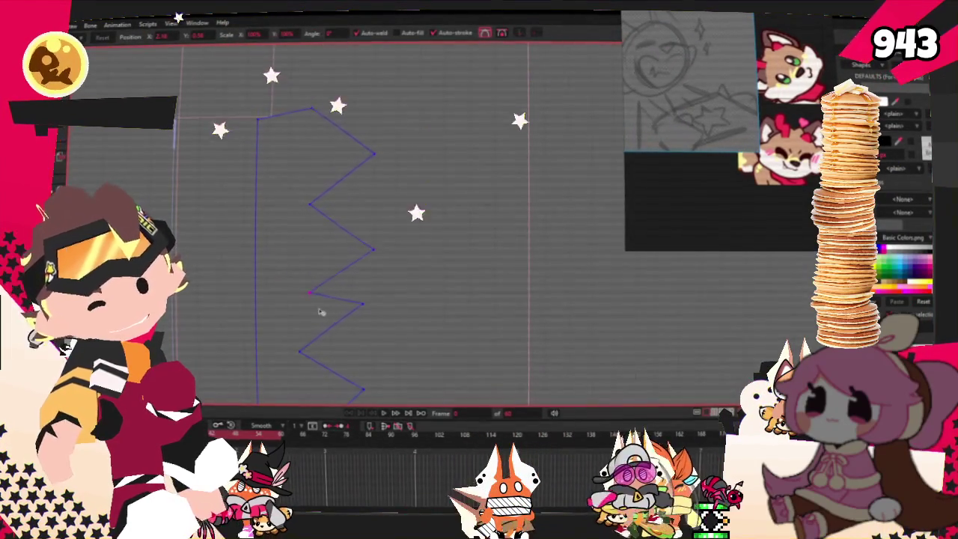
left_click_drag(363, 303, 373, 339)
left_click_drag(300, 352, 311, 387)
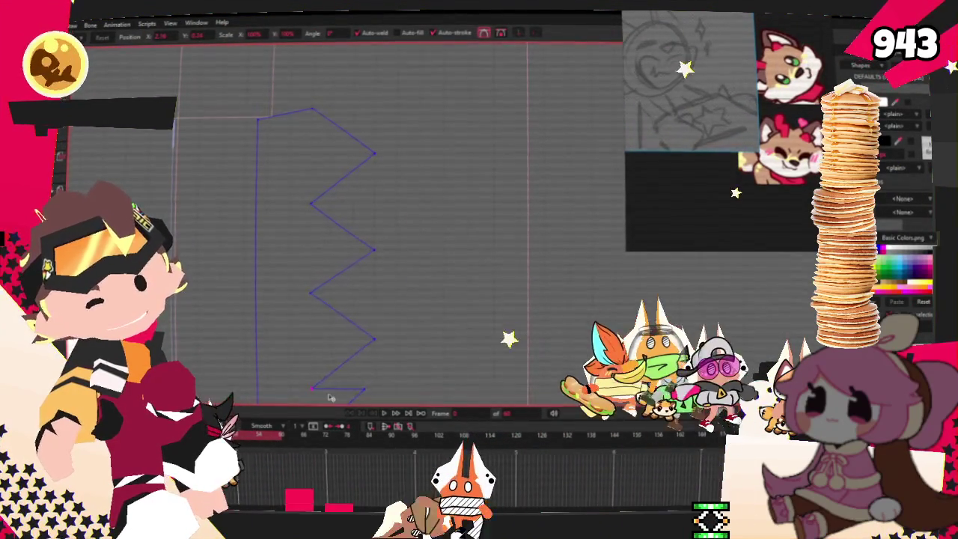
scroll(330, 397, "down", 2)
scroll(378, 348, "up", 2)
scroll(360, 345, "down", 2)
scroll(342, 364, "up", 2)
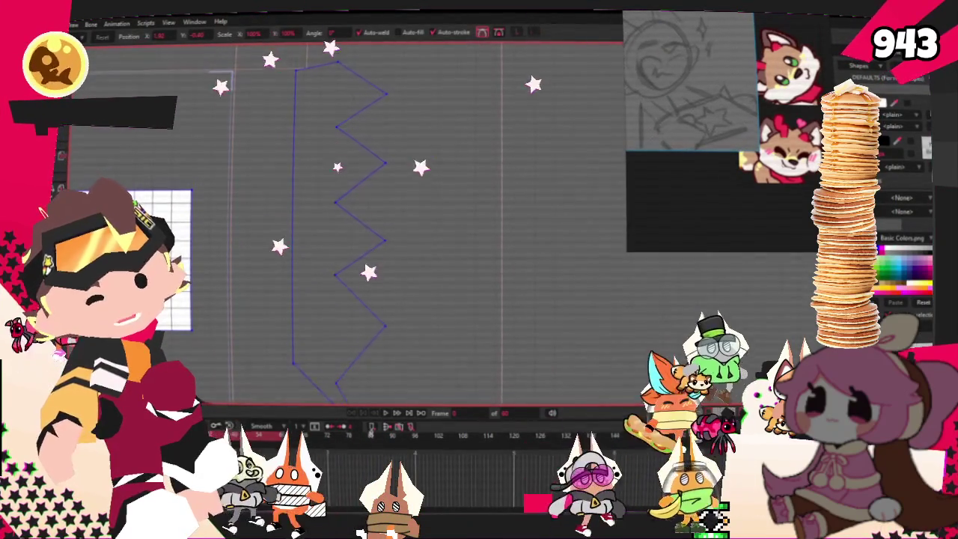
scroll(341, 350, "down", 2)
scroll(341, 350, "up", 2)
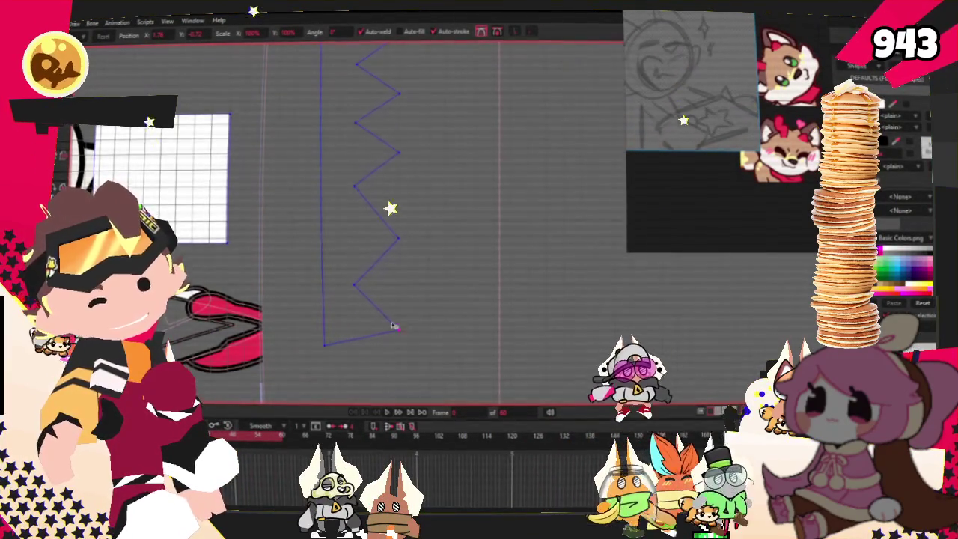
scroll(405, 299, "down", 2)
scroll(420, 195, "up", 3)
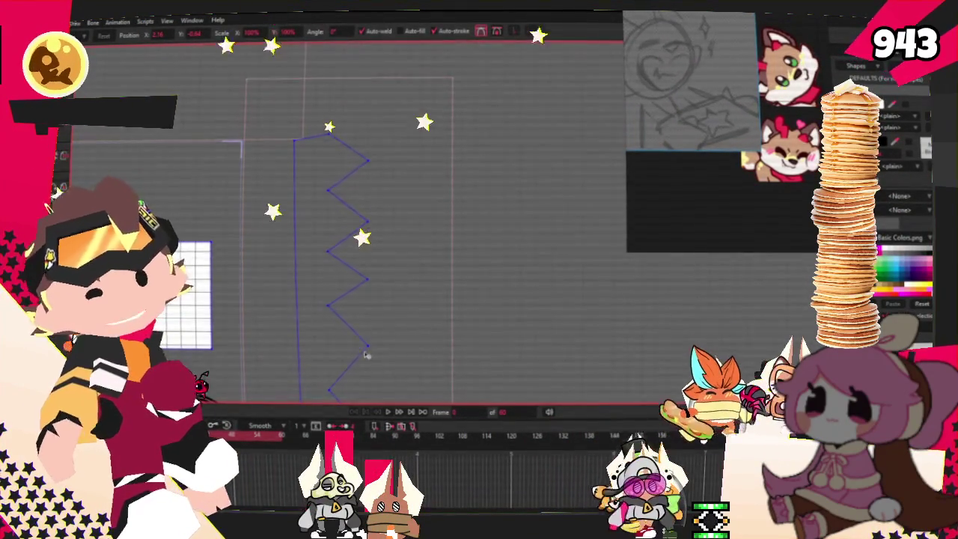
scroll(375, 302, "down", 1)
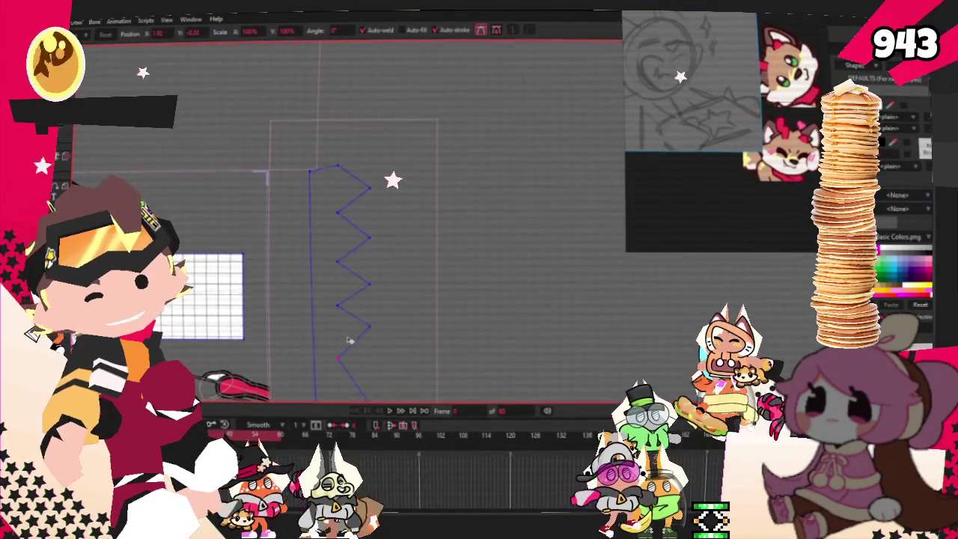
scroll(388, 372, "down", 2)
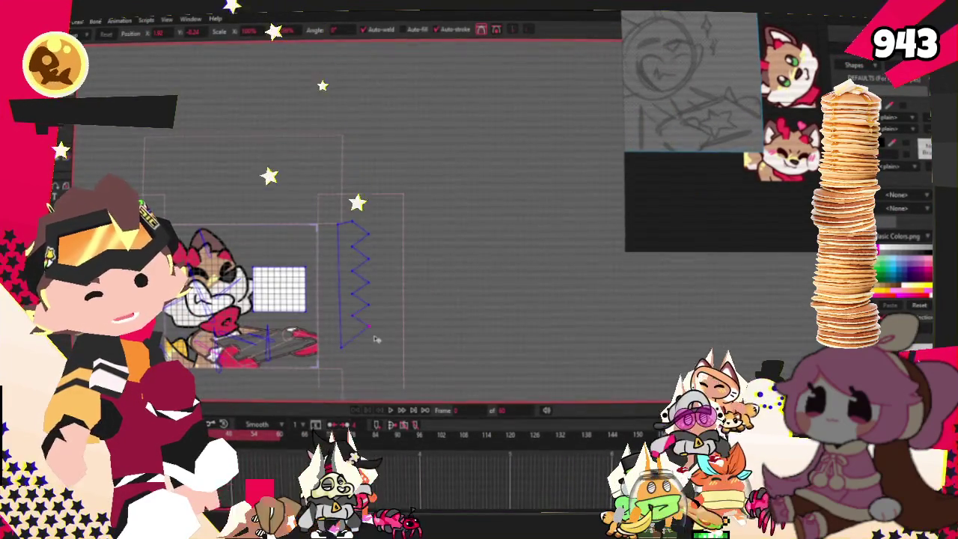
scroll(377, 339, "up", 2)
scroll(352, 350, "up", 1)
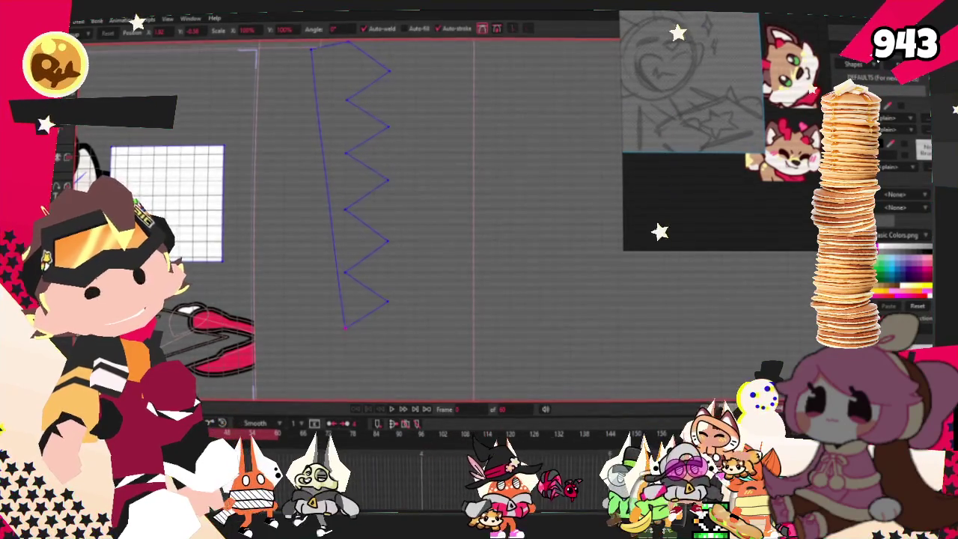
- Extend the zigzag's left edge to a new bottom corner, undo a stray corner move, then delete the shape
key("a")
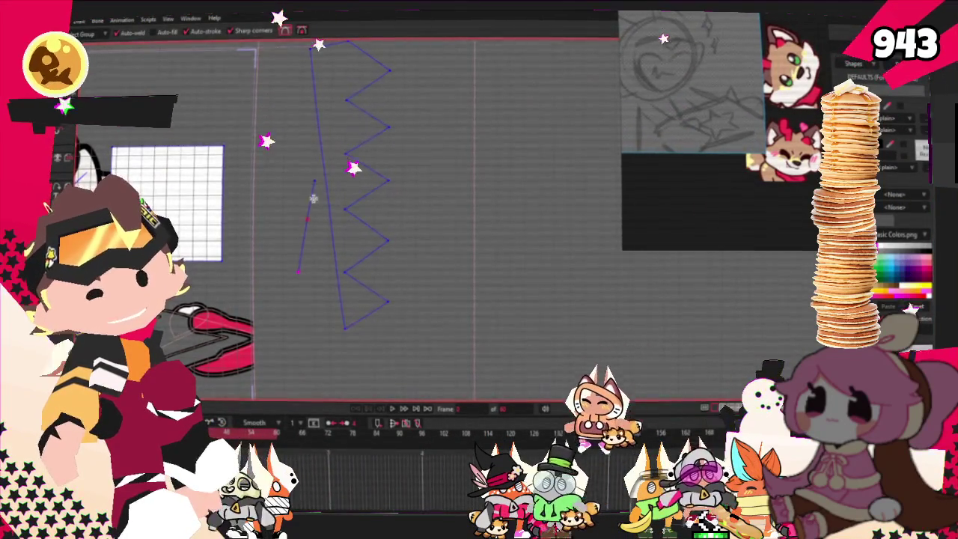
mouse_move(306, 203)
left_mouse_down()
mouse_move(291, 328)
mouse_move(316, 328)
mouse_move(297, 328)
left_mouse_up()
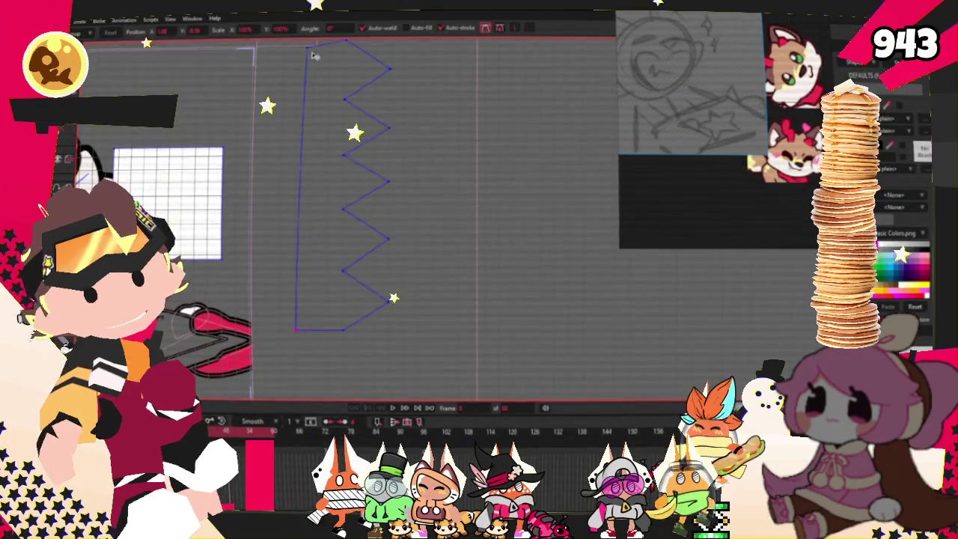
scroll(322, 149, "down", 3)
scroll(381, 235, "up", 2)
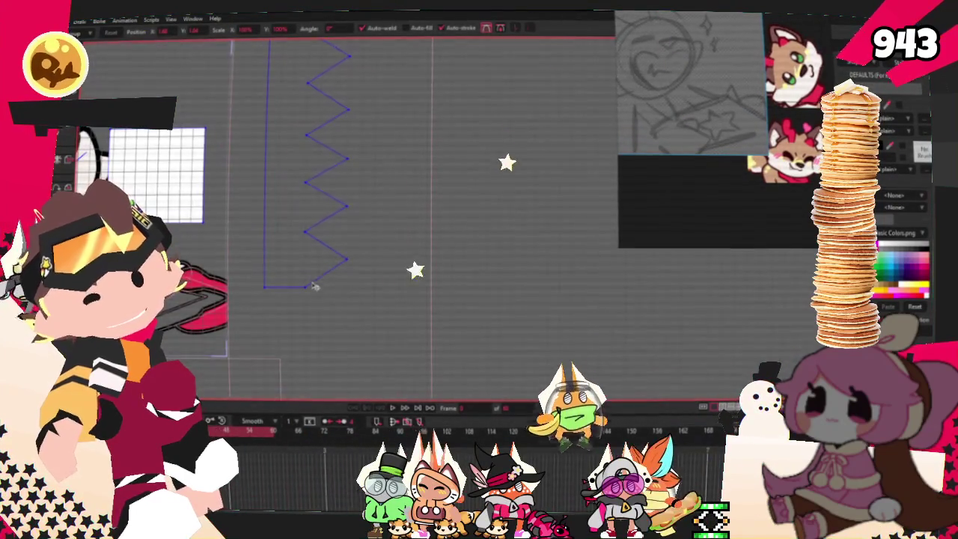
scroll(277, 306, "down", 2)
scroll(315, 308, "up", 2)
scroll(331, 312, "up", 1)
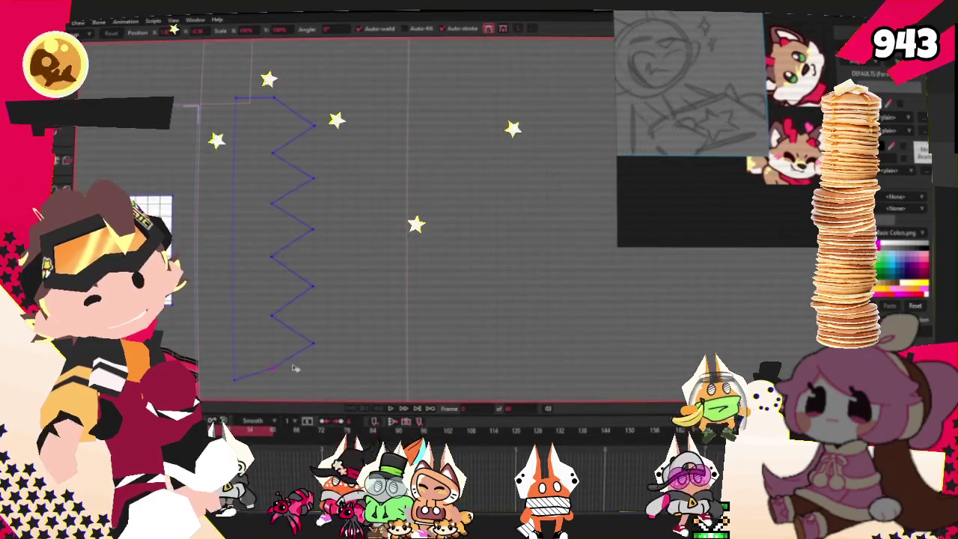
left_click_drag(274, 97, 273, 111)
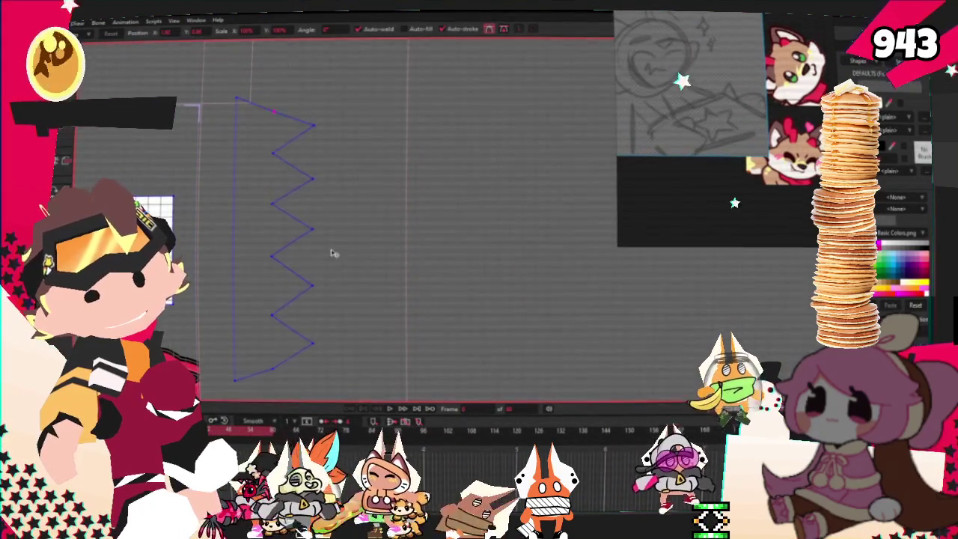
key("ctrl+z")
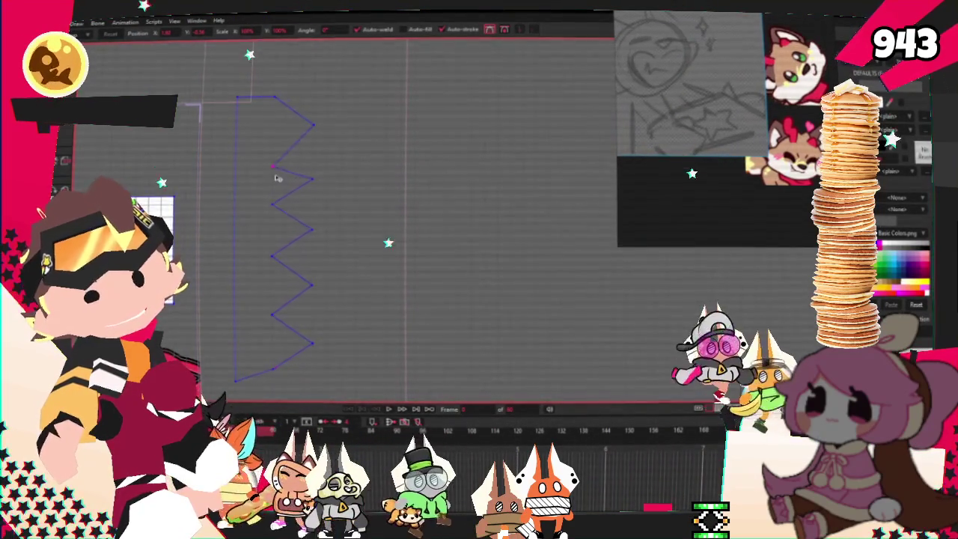
scroll(277, 161, "up", 2)
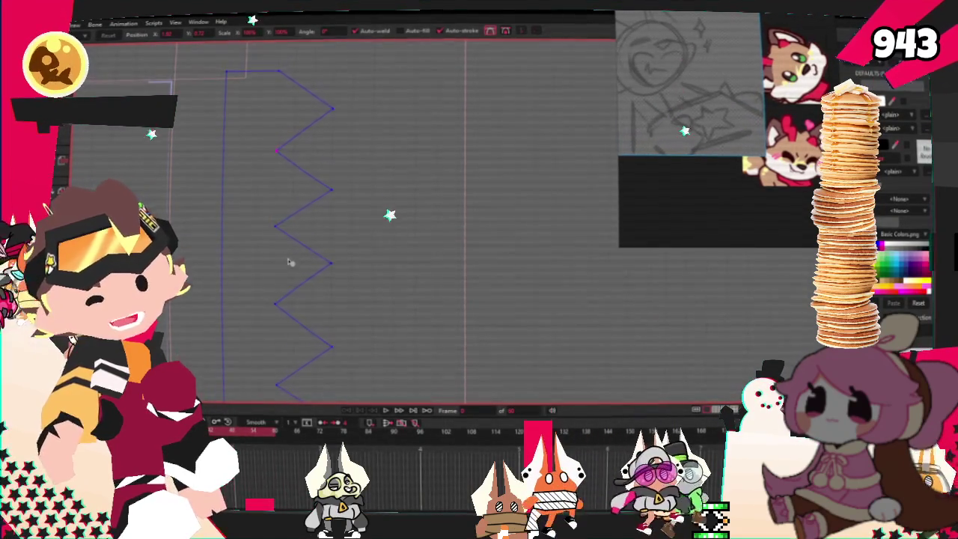
scroll(292, 254, "down", 1)
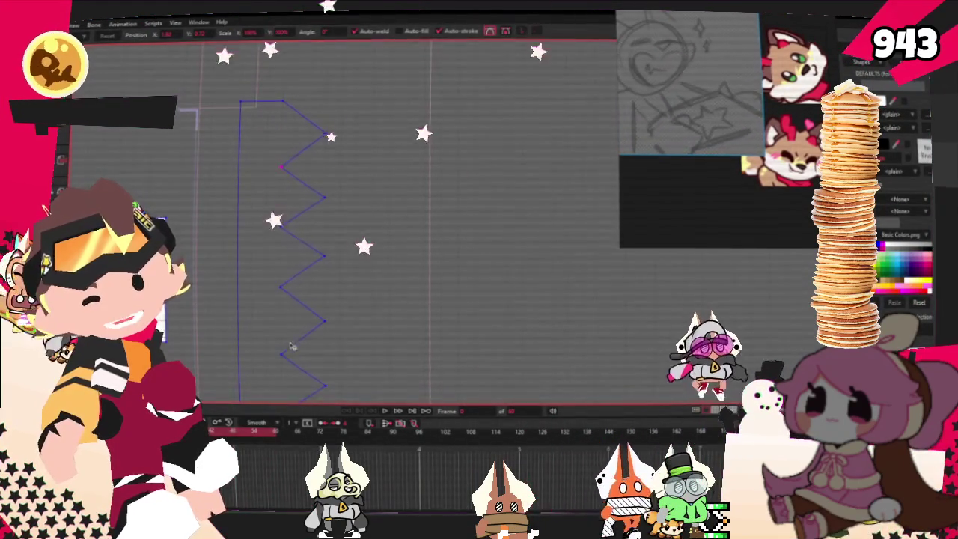
scroll(296, 305, "down", 1)
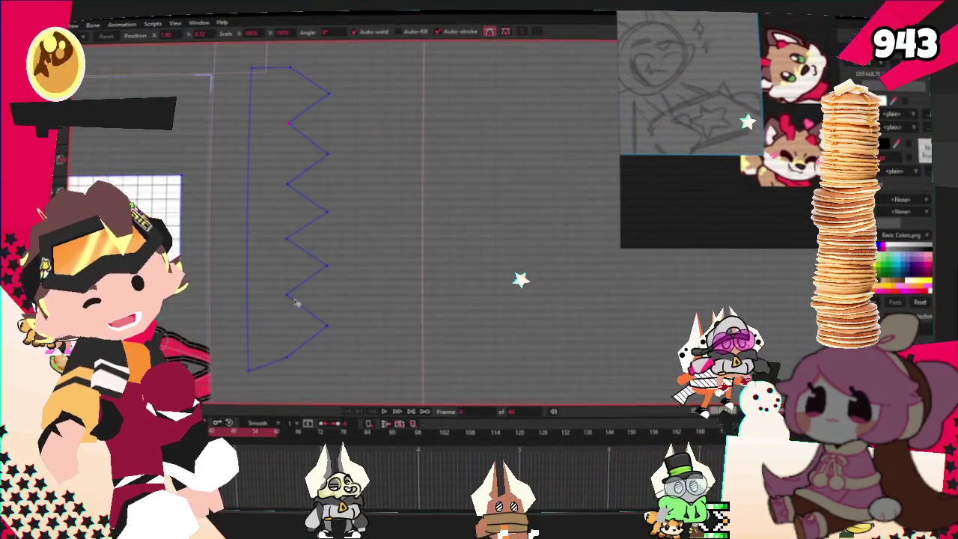
scroll(290, 336, "down", 2)
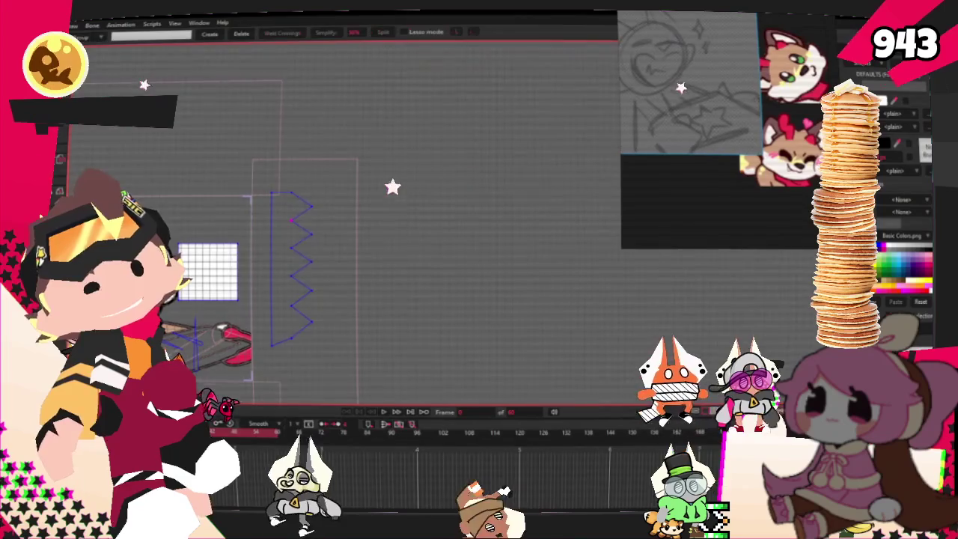
key("Delete")
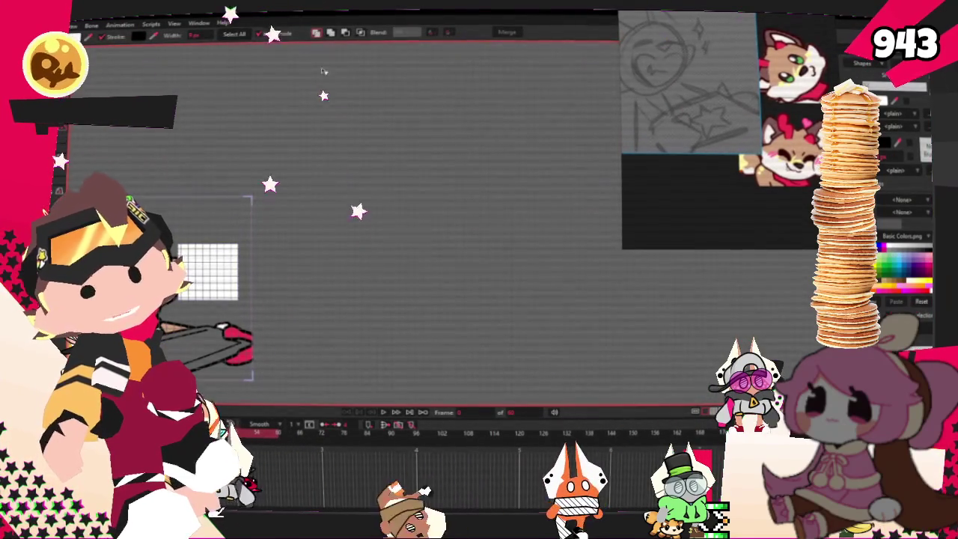
- Restore the deleted zigzag shape and pan to bring the character drawing into view
key("ctrl+z")
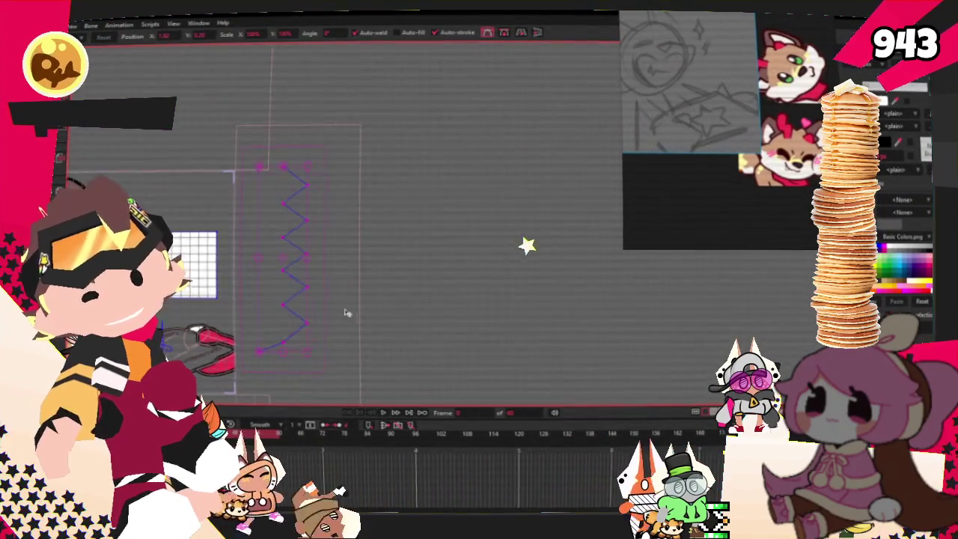
scroll(122, 256, "up", 2)
key("g")
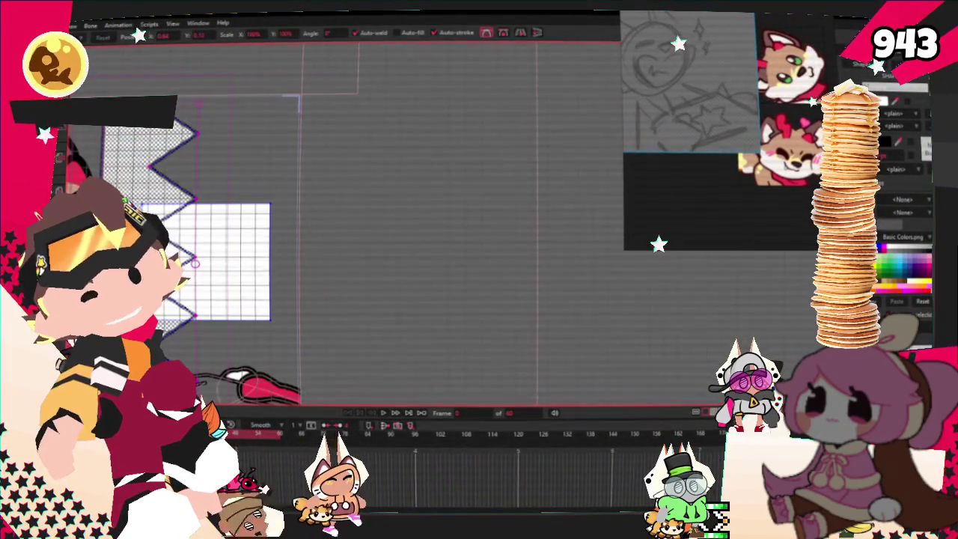
left_click_drag(396, 150, 554, 190)
- Drag the zigzag points so the white diamond becomes a chevron band of notched teeth
key("t")
scroll(329, 292, "up", 2)
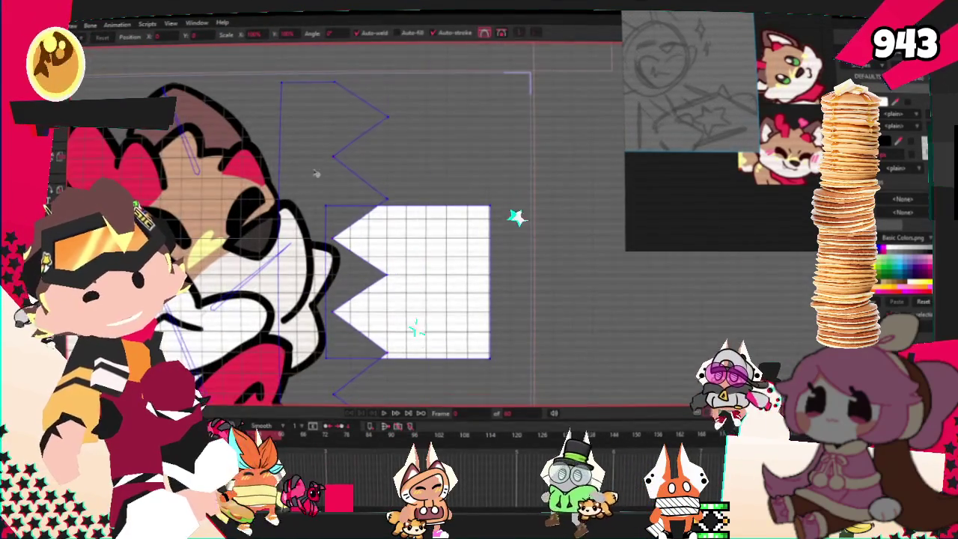
scroll(316, 174, "down", 2)
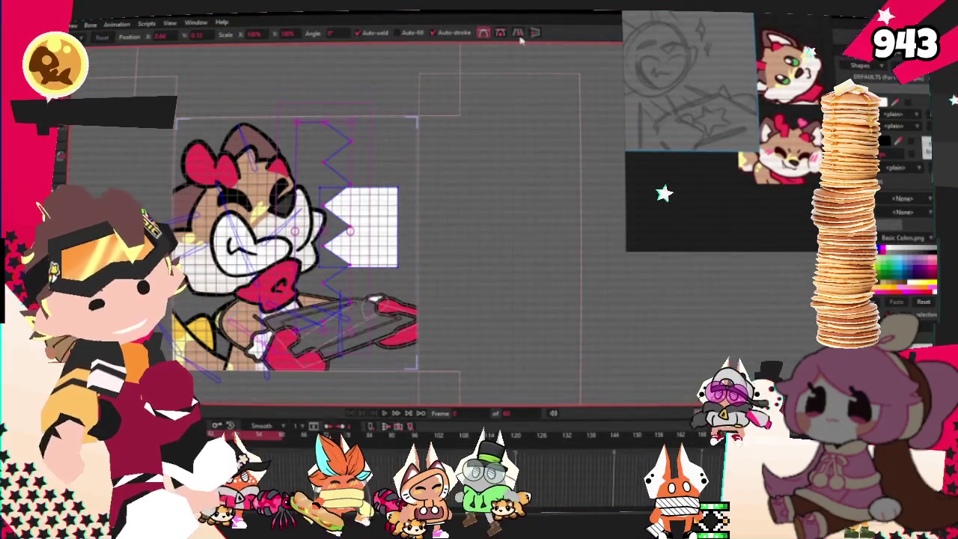
scroll(410, 253, "up", 3)
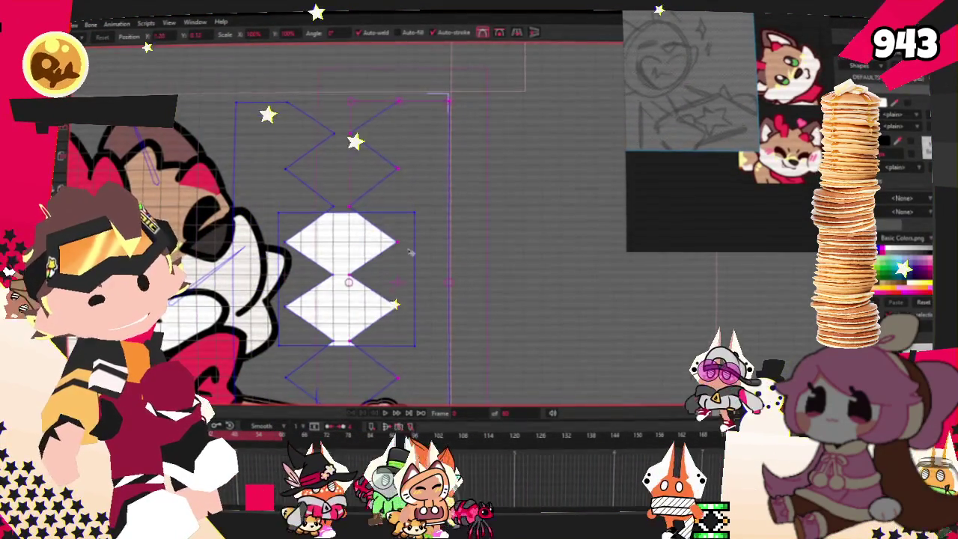
left_click_drag(411, 253, 349, 205)
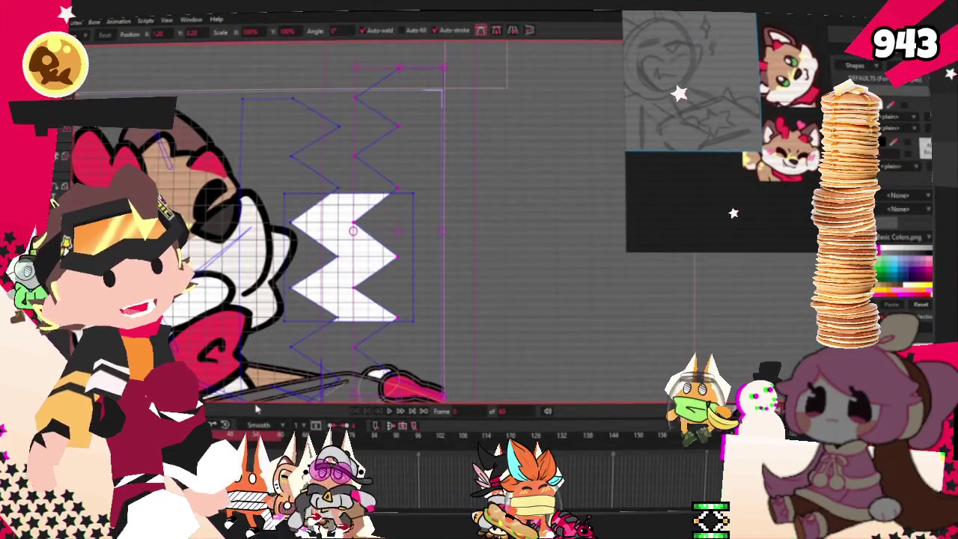
scroll(286, 177, "up", 2)
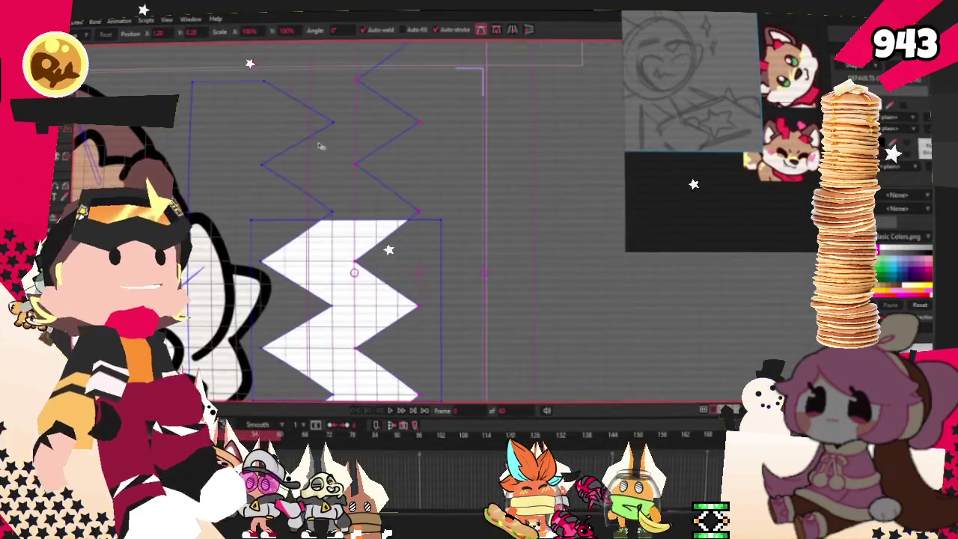
mouse_move(285, 177)
left_mouse_down()
mouse_move(232, 156)
mouse_move(365, 173)
left_mouse_up()
key("g")
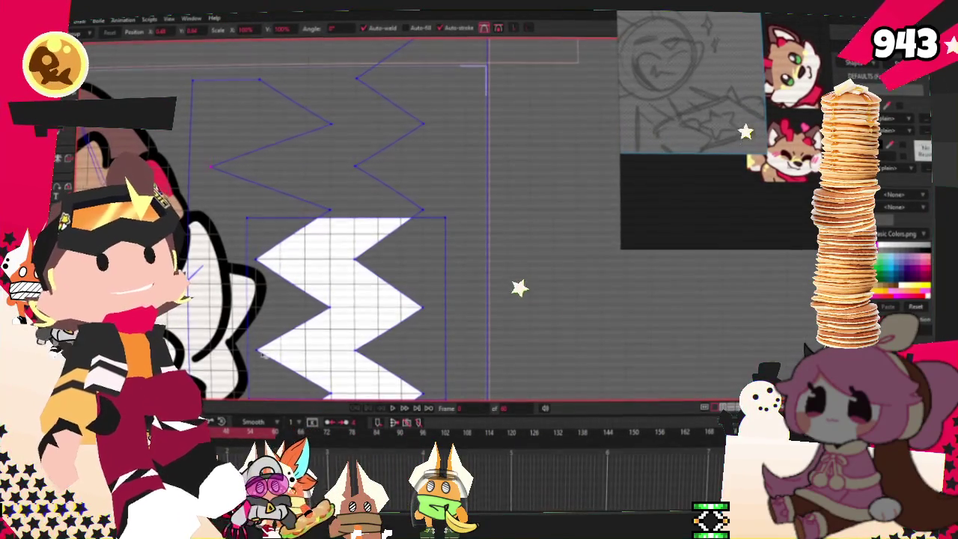
scroll(270, 219, "down", 2)
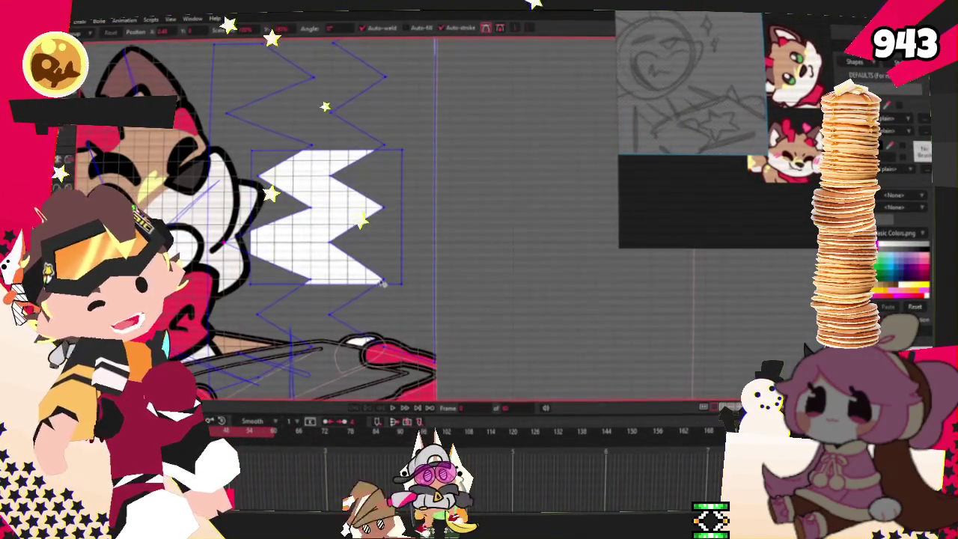
scroll(401, 229, "down", 1)
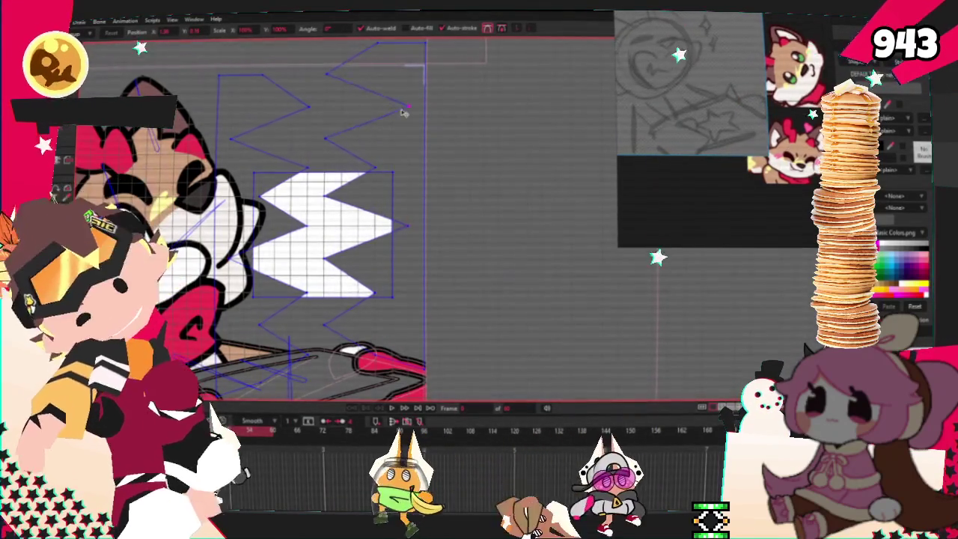
scroll(409, 115, "down", 2)
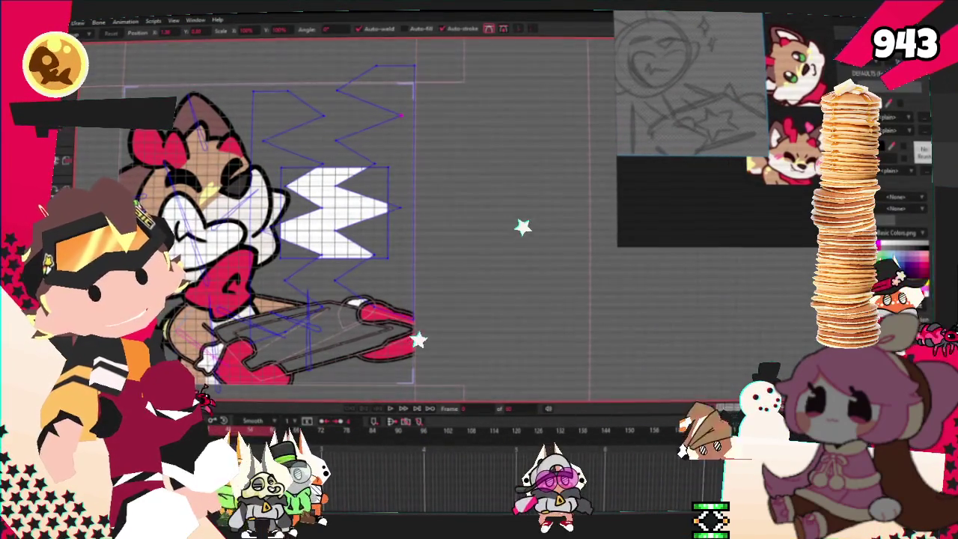
- Undo the oversized zigzag, refit it around the teeth on frame 61, and play back the animation
key("g")
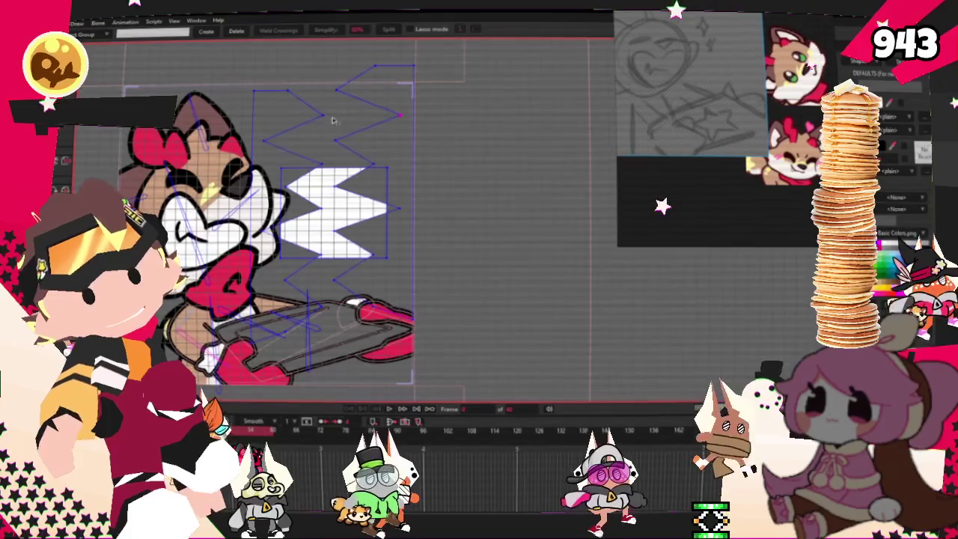
key("t")
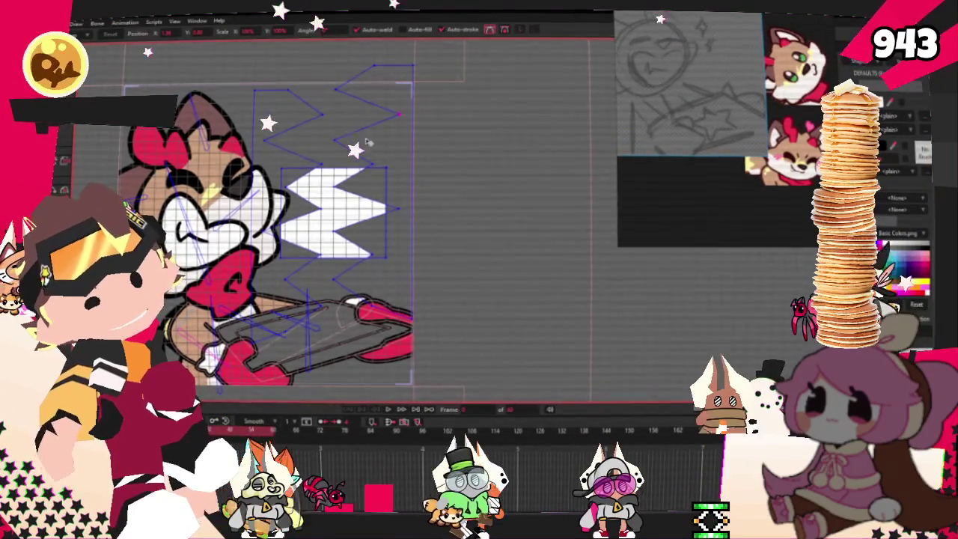
key("ctrl+z")
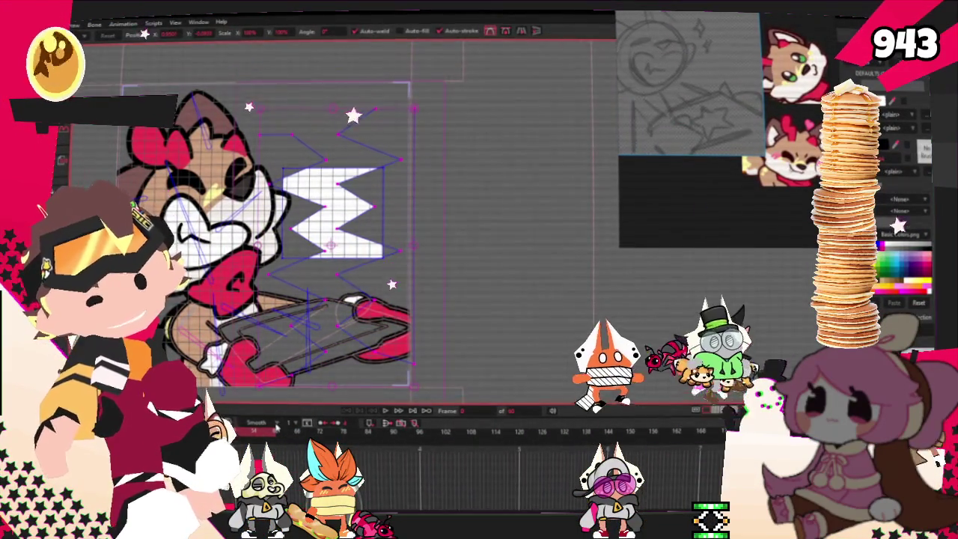
key("]")
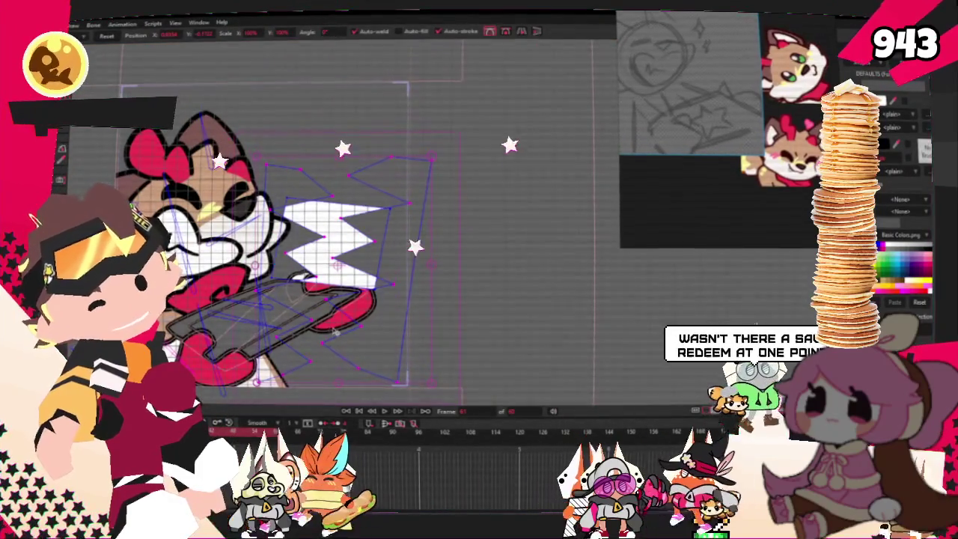
key("ctrl+r")
left_click(281, 440)
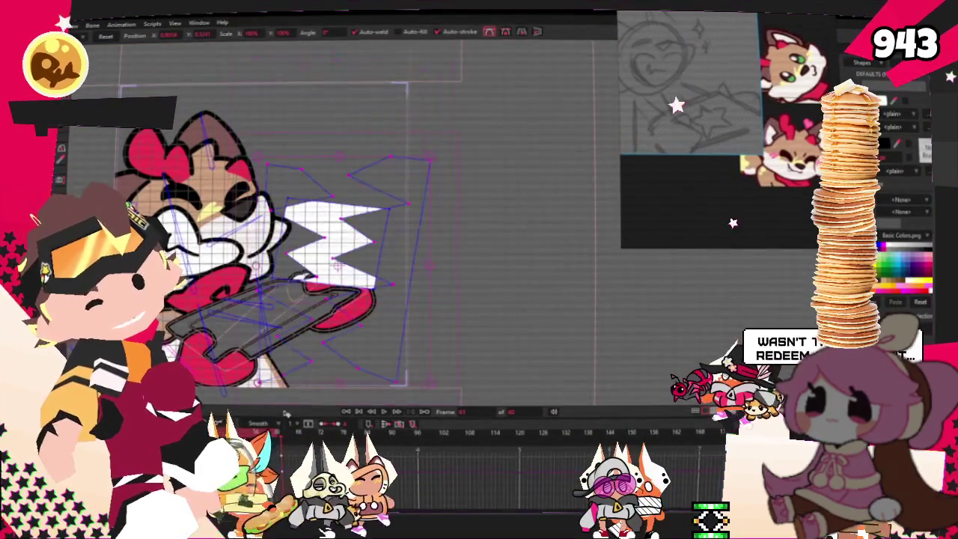
key("space")
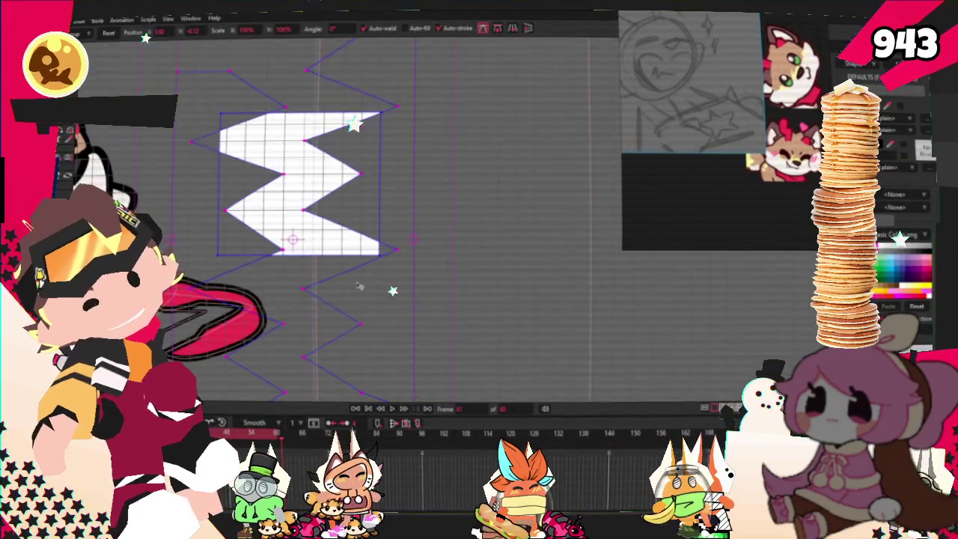
key("p")
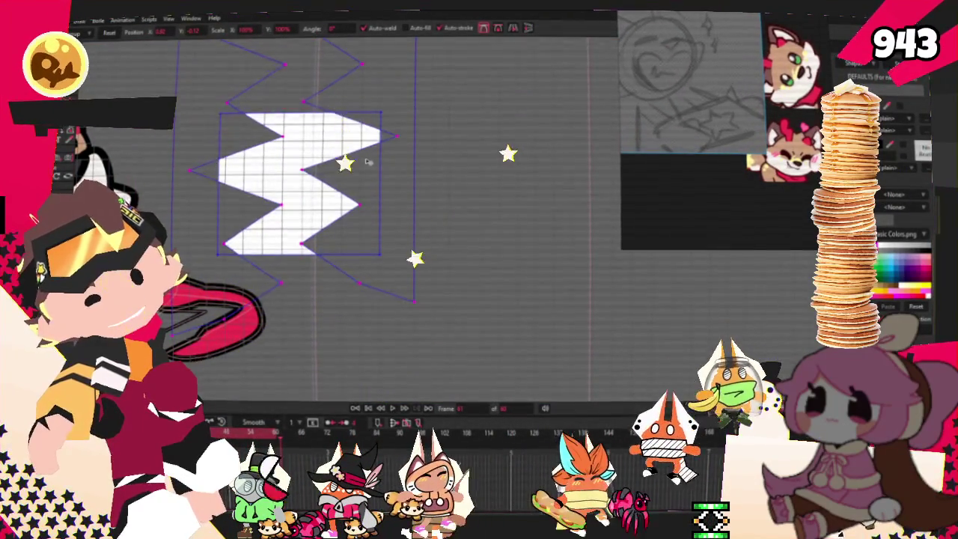
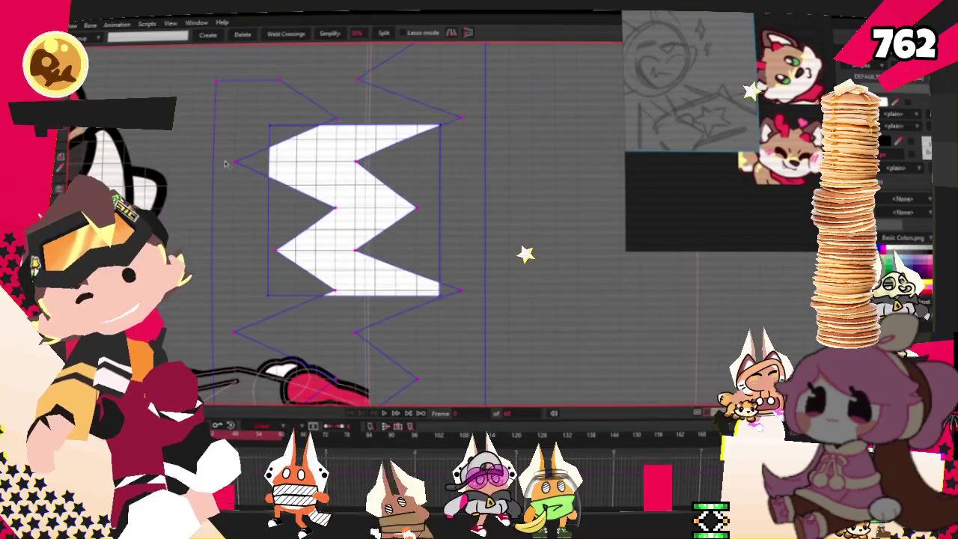
- Box-select every point of the zigzag steam shape and smooth its corners into waves
key("g")
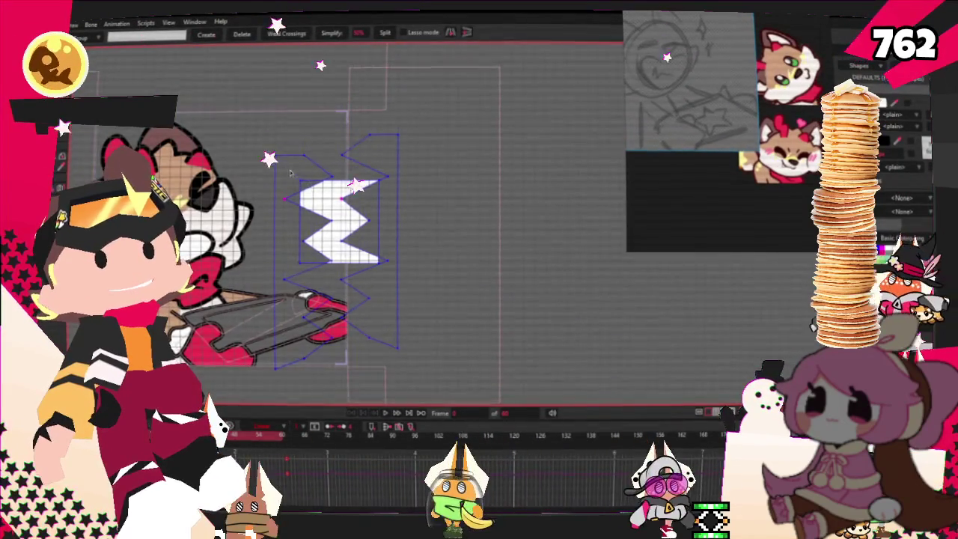
left_click_drag(290, 170, 392, 331)
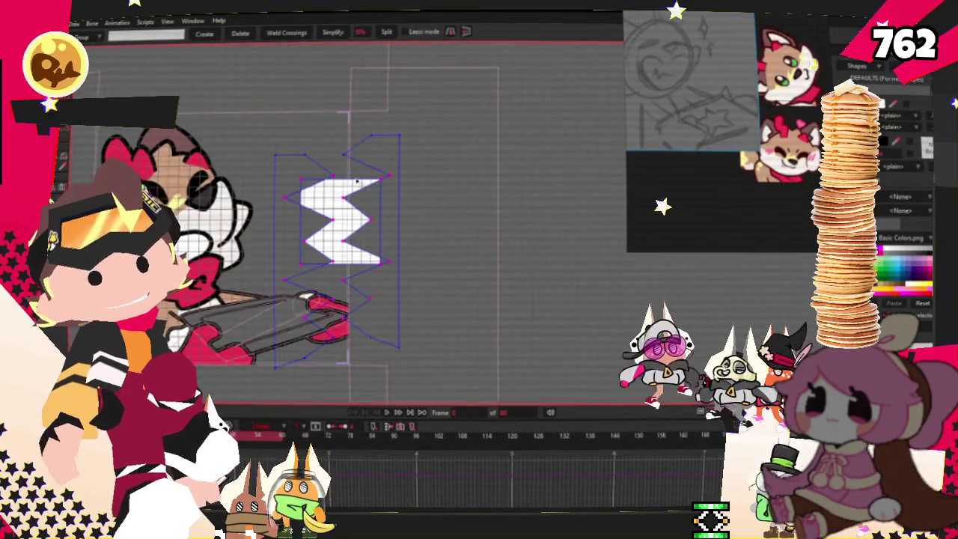
scroll(355, 181, "up", 2)
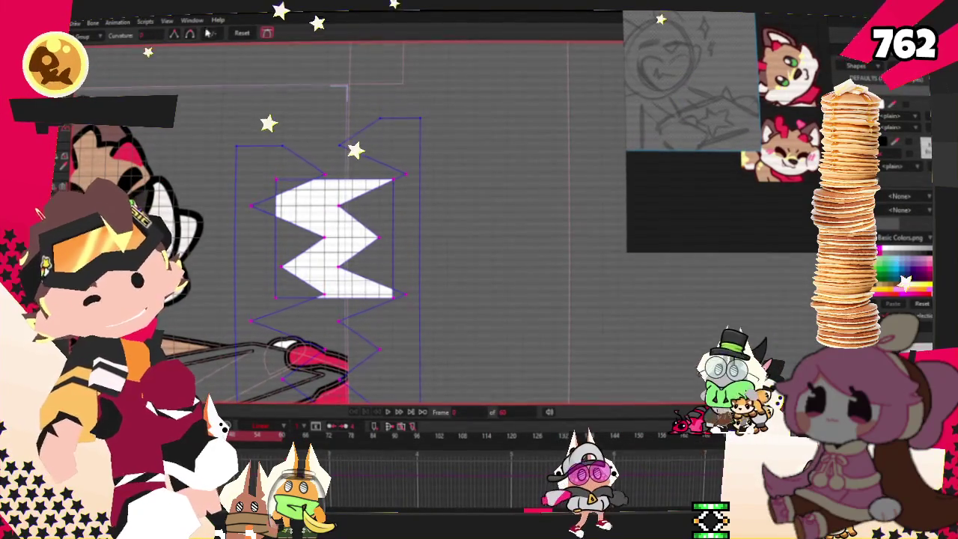
scroll(395, 420, "up", 3)
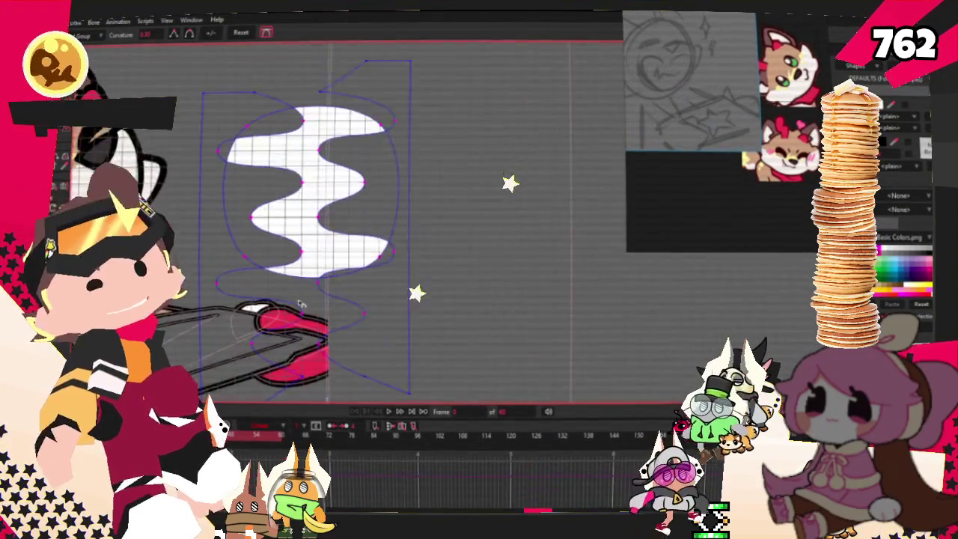
- Play the steam animation and select every point of the wavy shape
left_click(391, 413)
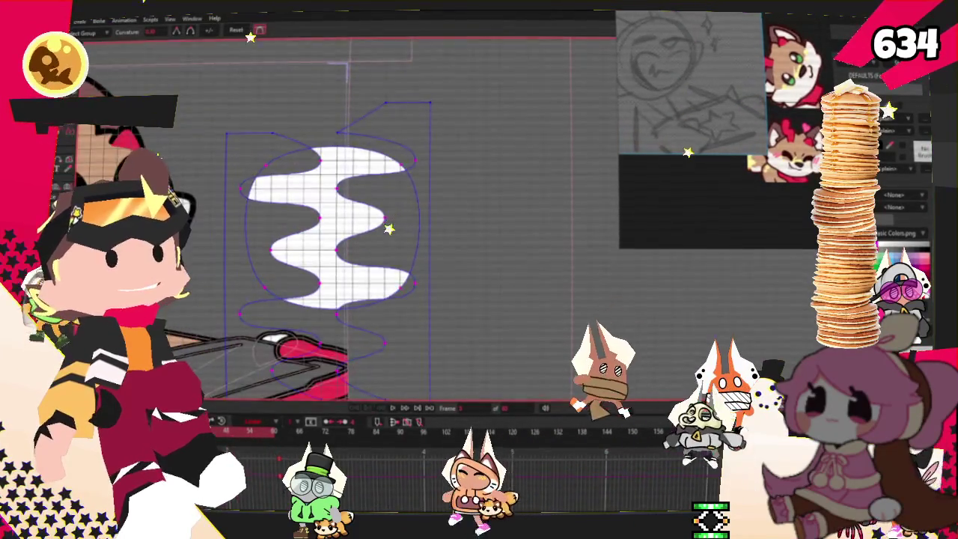
key("t")
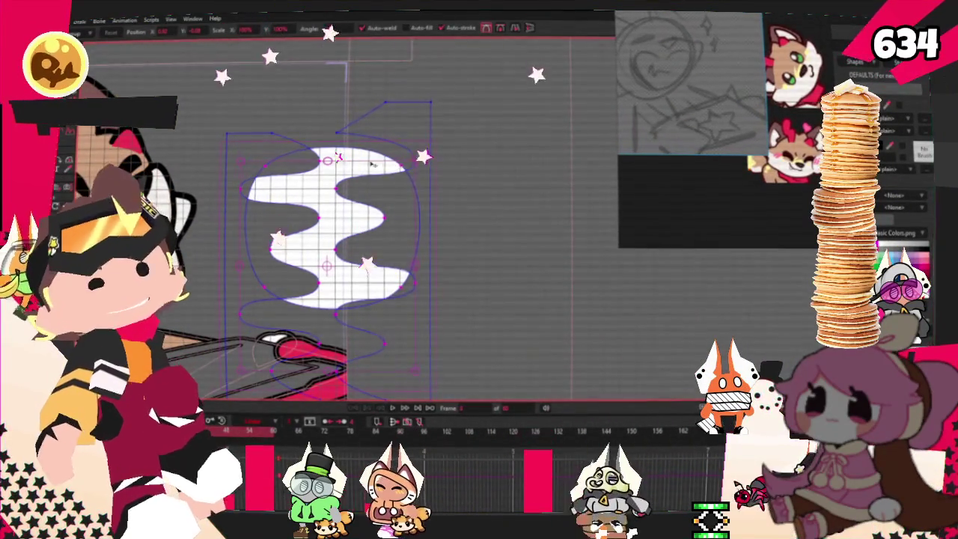
key("ctrl+a")
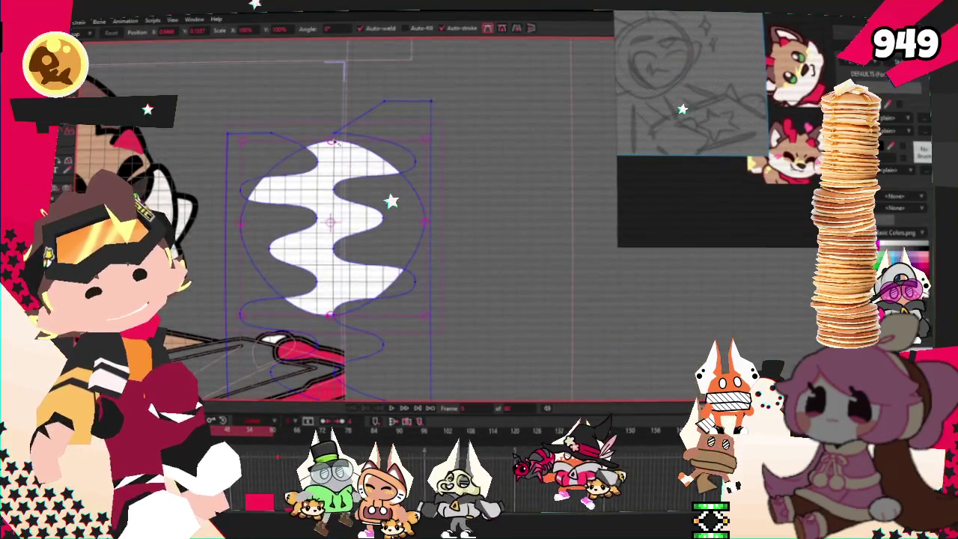
- Drag the points' curvature to widen the bulges and sharpen the top into a point
key("c")
left_click_drag(355, 173, 199, 225)
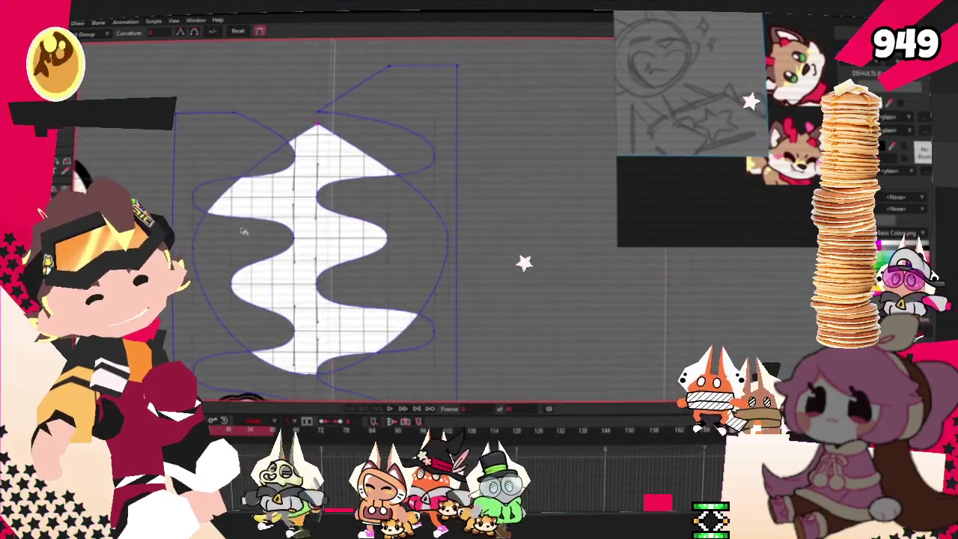
scroll(199, 224, "down", 1)
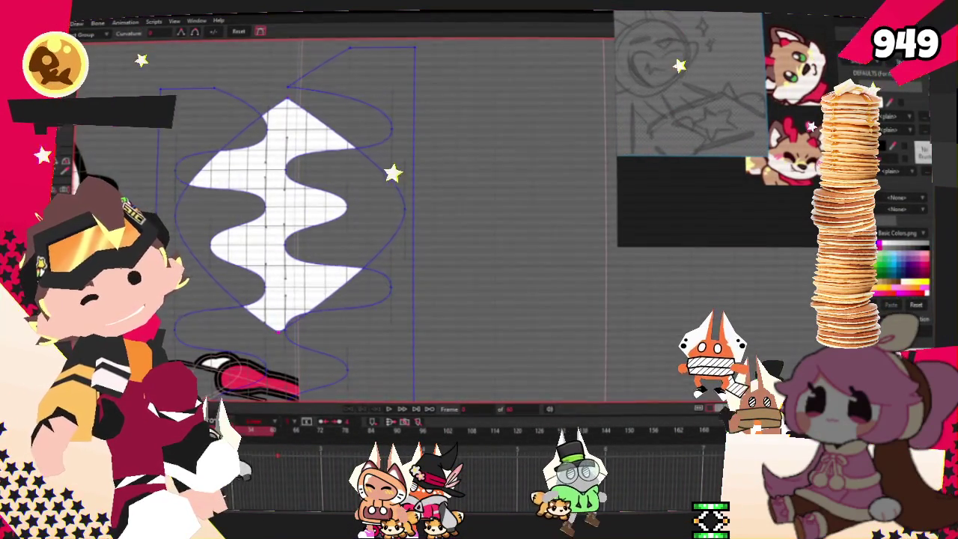
key("g")
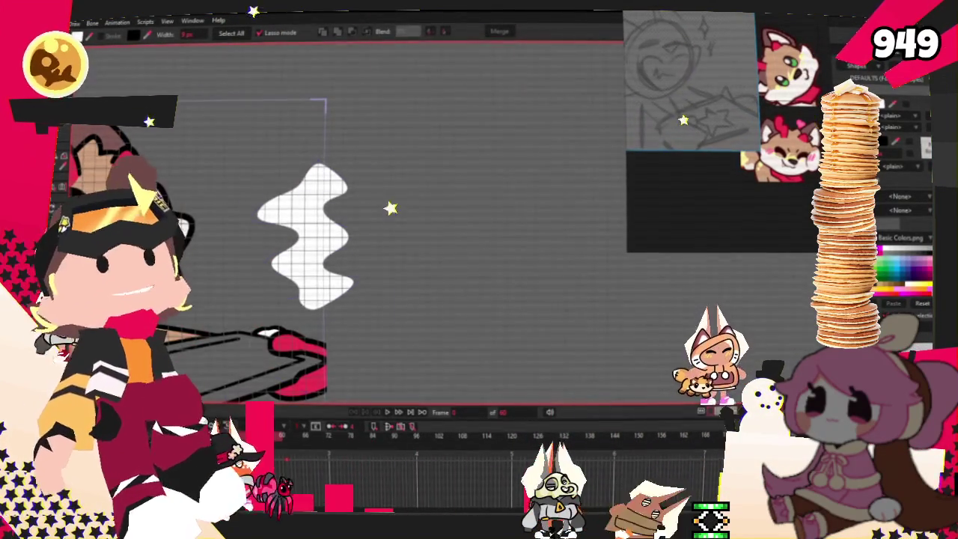
- Return to point selection, recentre the canvas with Ctrl+R and zoom in, ready for curvature edits
key("g")
scroll(386, 253, "up", 2)
key("ctrl+r")
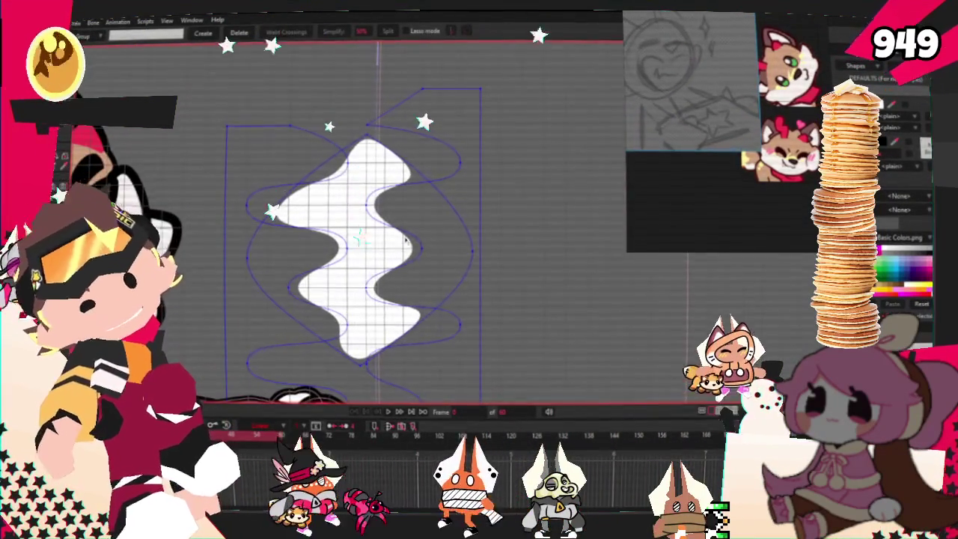
scroll(409, 226, "down", 2)
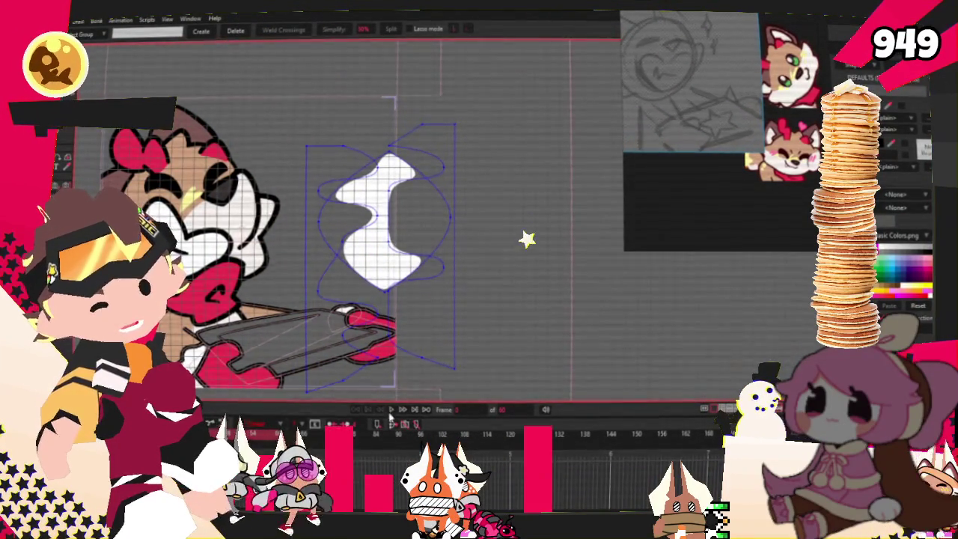
scroll(389, 292, "up", 2)
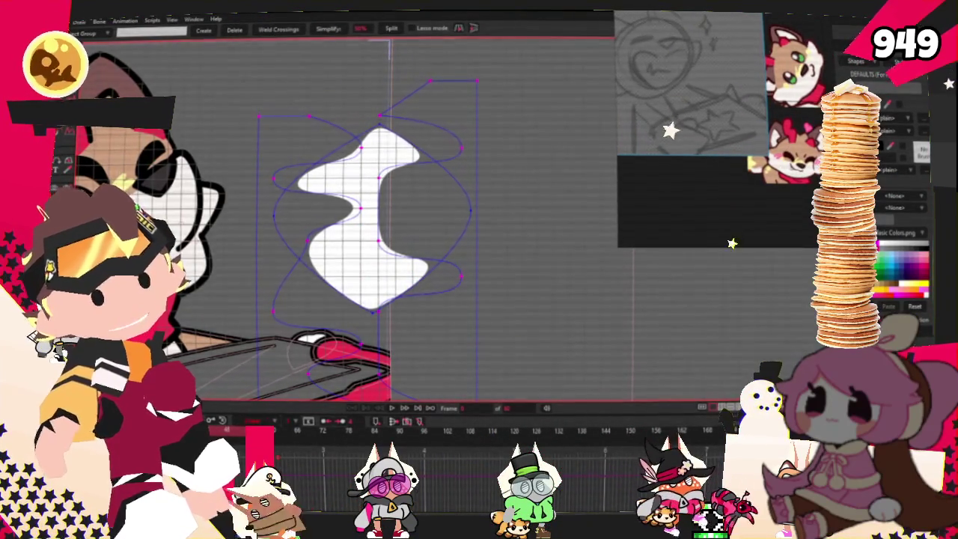
key("c")
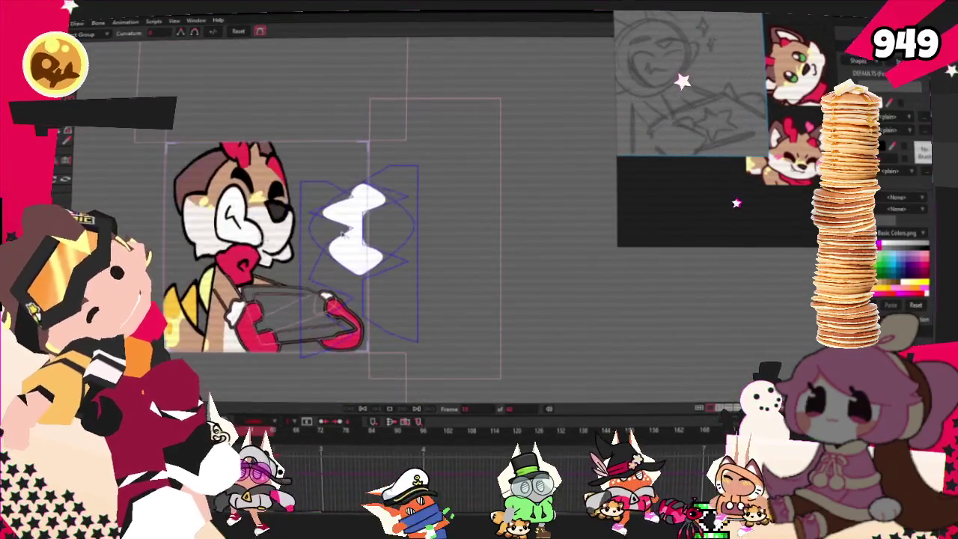
- Stop the playback and zoom in closely on the steam shape
left_click(362, 411)
scroll(374, 232, "up", 3)
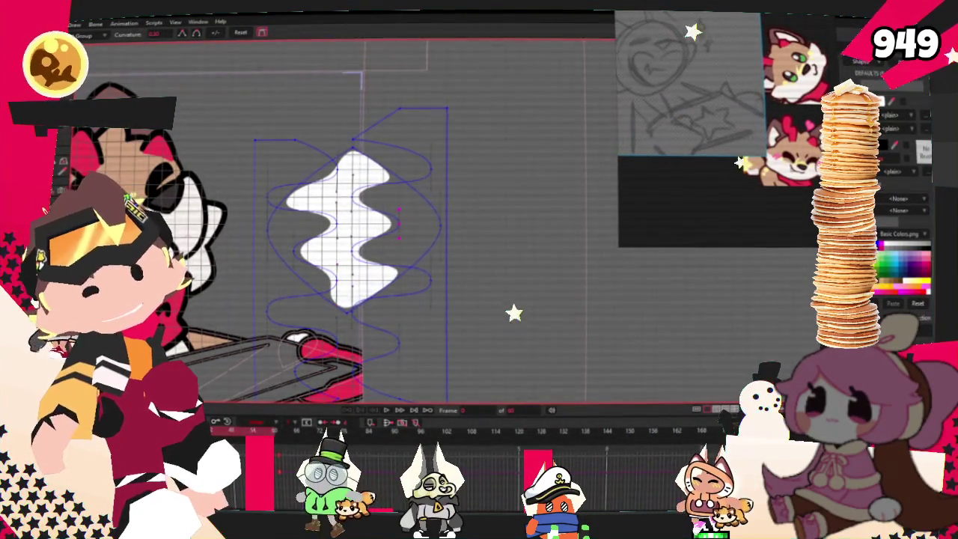
scroll(303, 184, "up", 2)
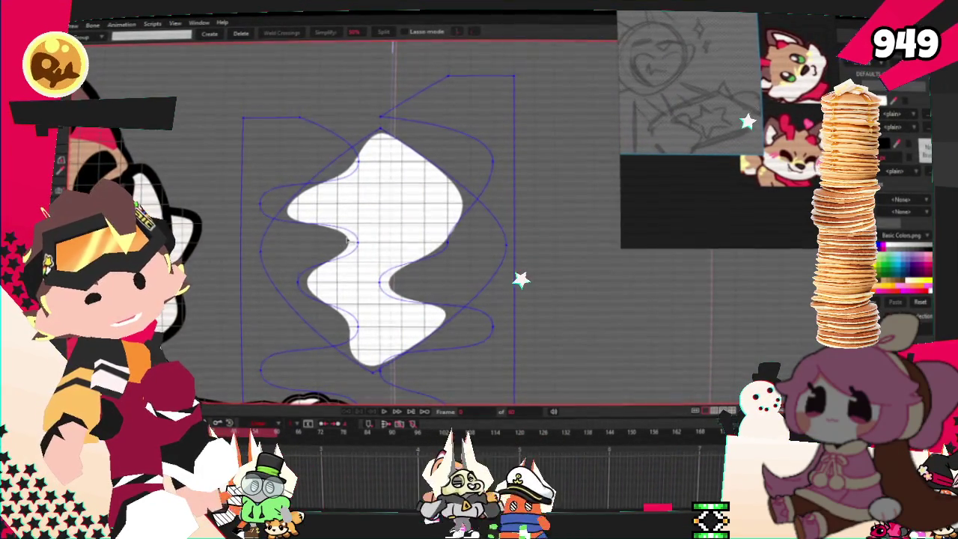
scroll(365, 233, "down", 2)
scroll(400, 236, "up", 1)
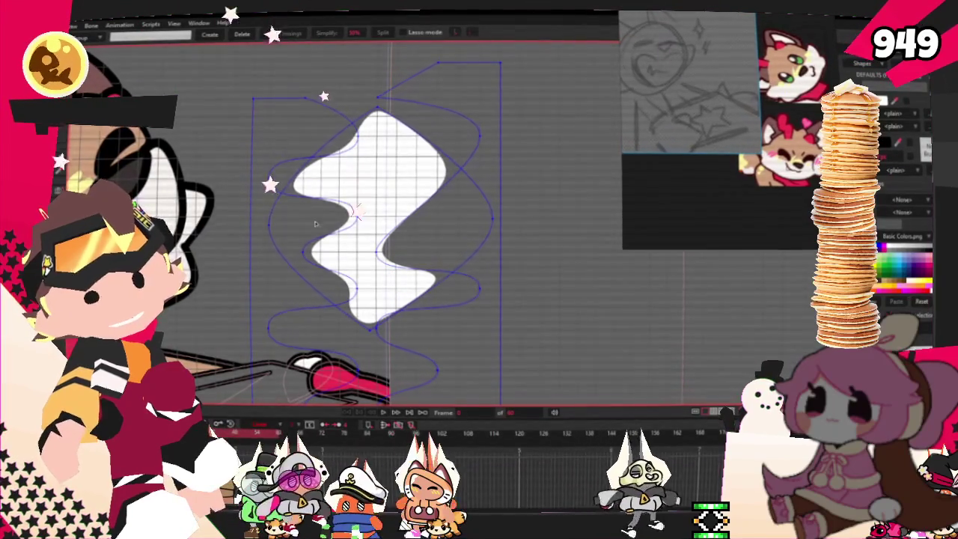
scroll(353, 158, "down", 2)
scroll(420, 239, "up", 1)
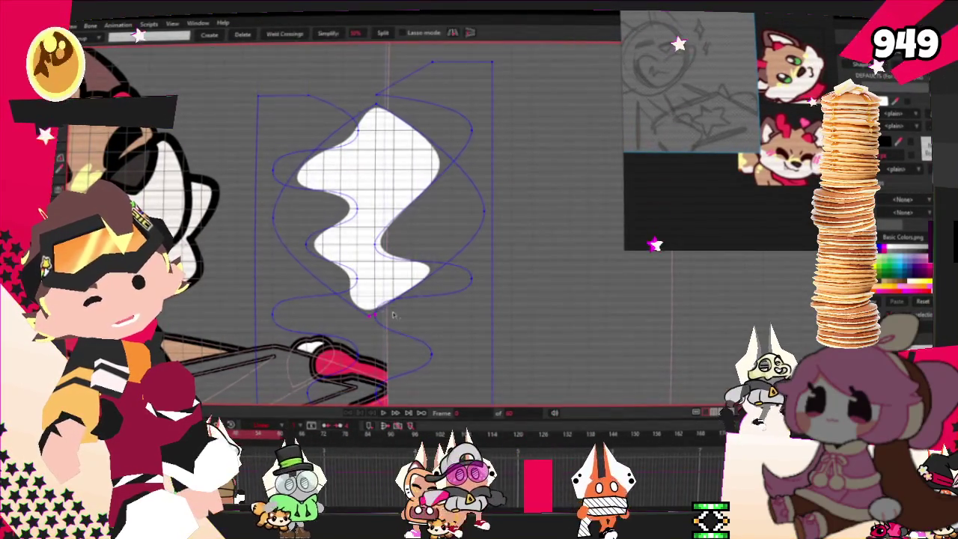
scroll(401, 273, "up", 2)
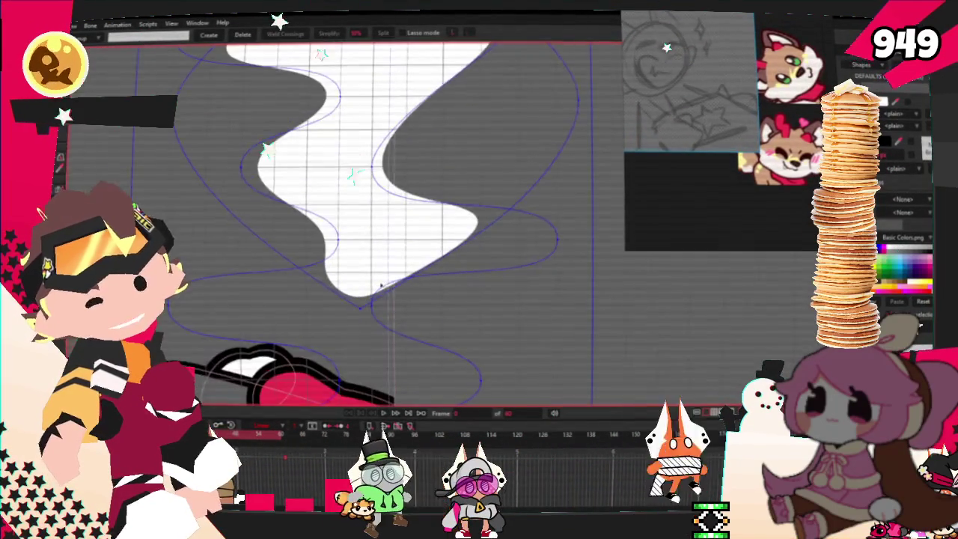
scroll(389, 236, "down", 2)
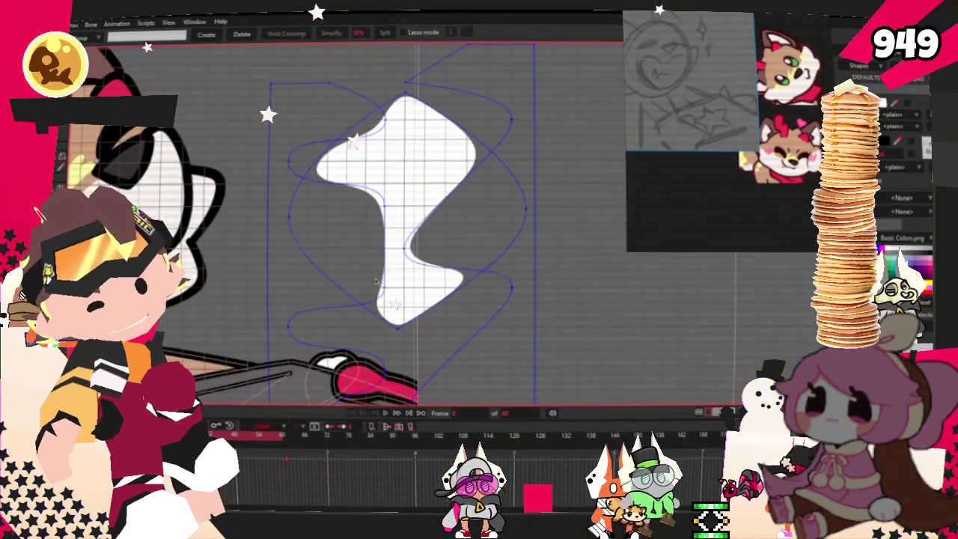
- Drag the shape's left side so it bulges outward instead of curving inward
left_click_drag(378, 193, 322, 228)
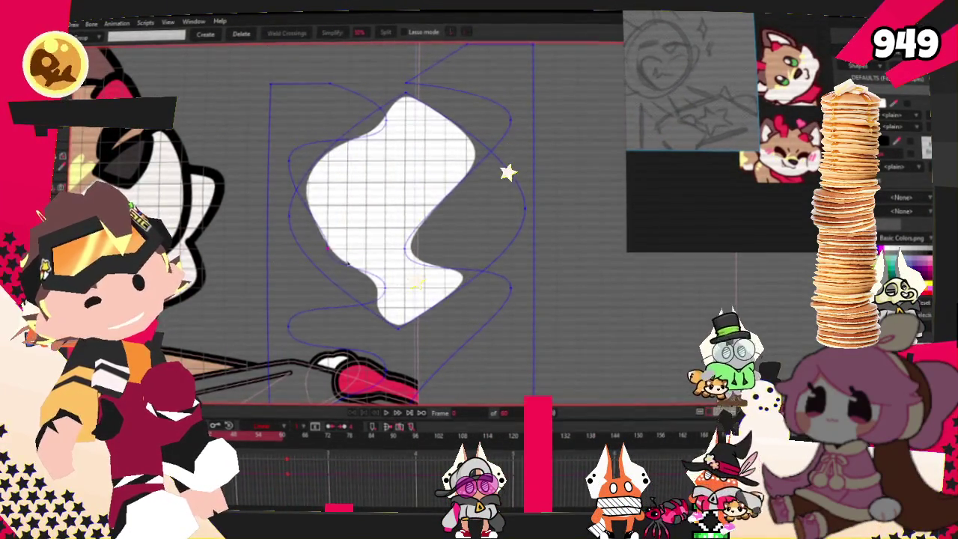
scroll(323, 250, "down", 1)
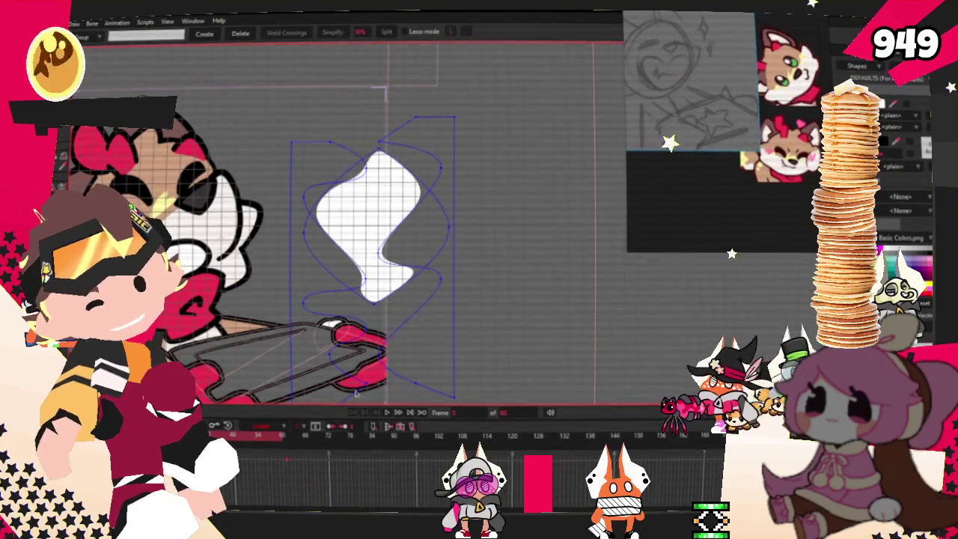
scroll(375, 284, "up", 2)
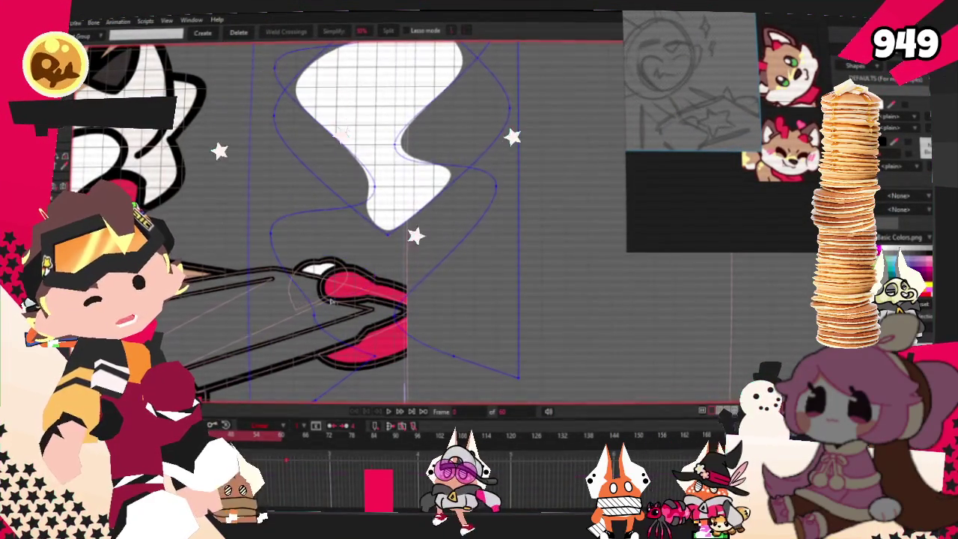
scroll(309, 307, "down", 1)
scroll(324, 308, "down", 2)
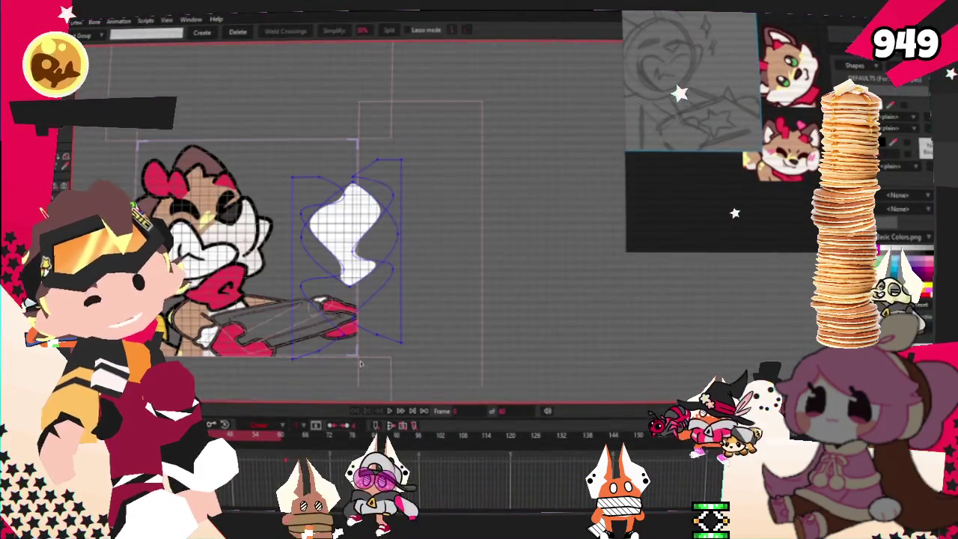
- Select all the steam shape's points with Transform Points and play the animation preview
scroll(364, 210, "up", 3)
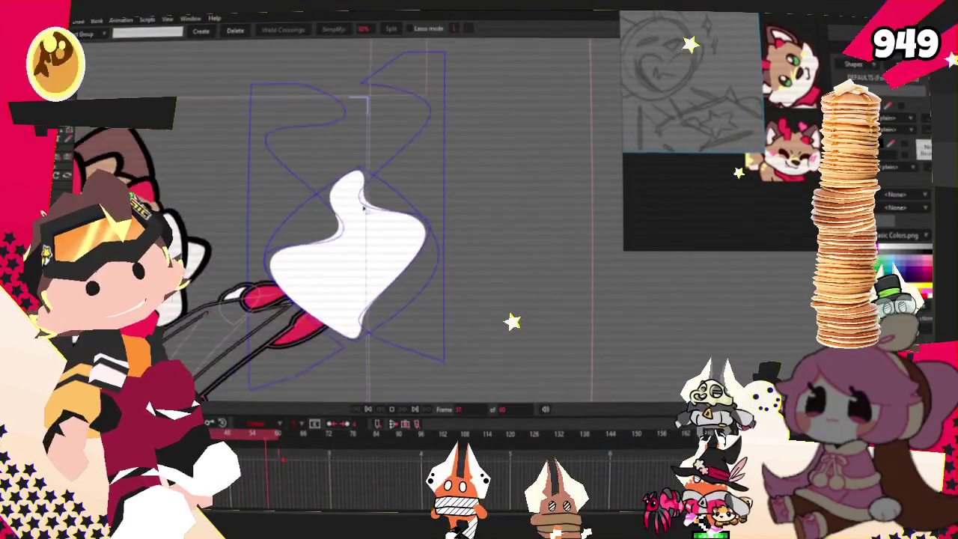
scroll(364, 209, "down", 3)
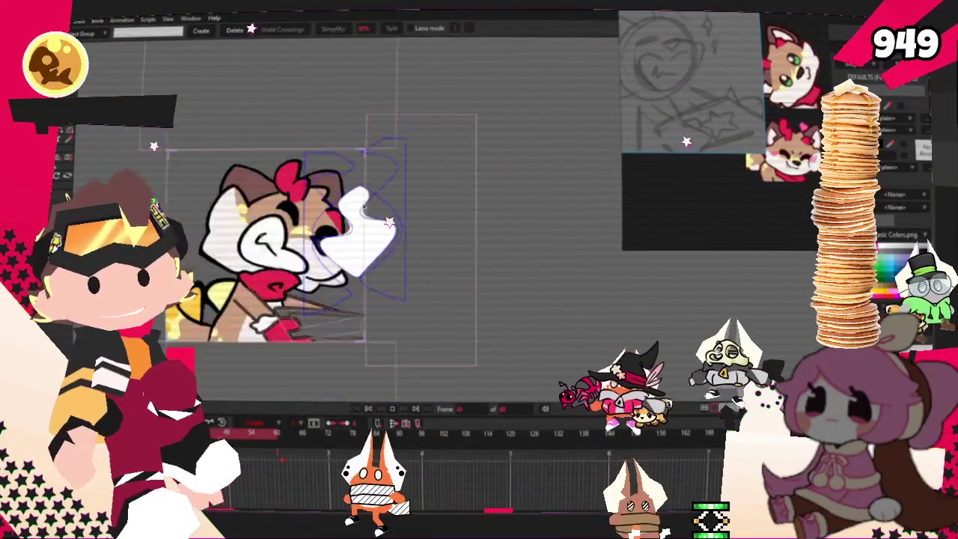
scroll(342, 235, "up", 3)
scroll(342, 236, "up", 2)
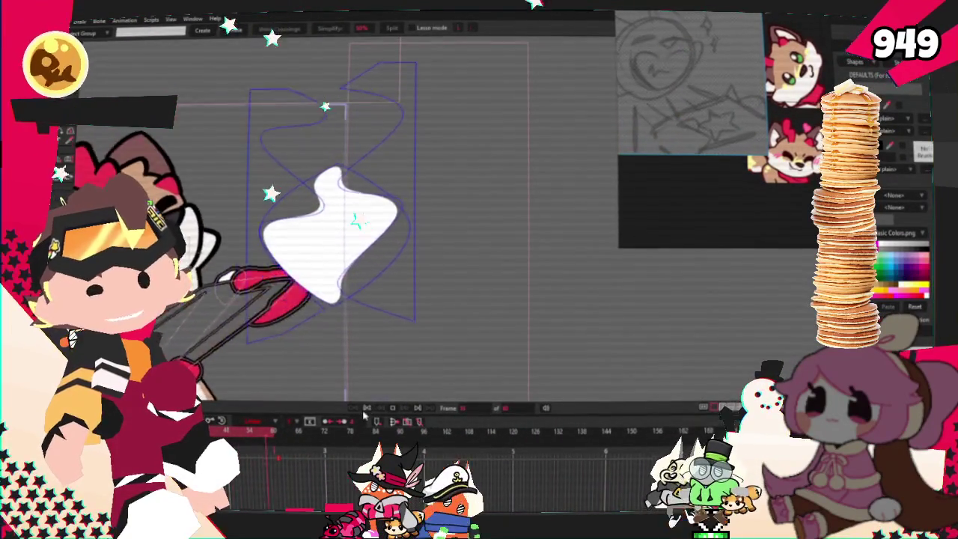
key("t")
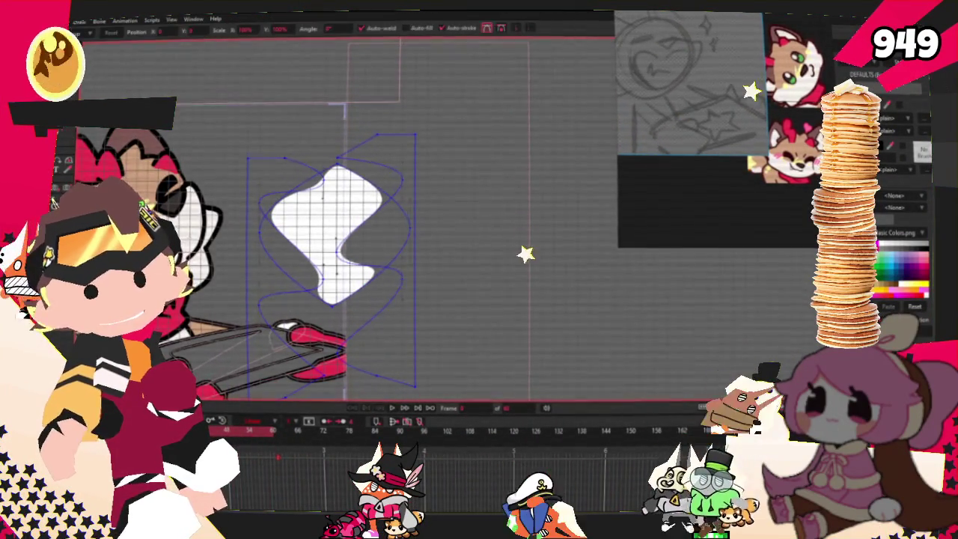
key("ctrl+a")
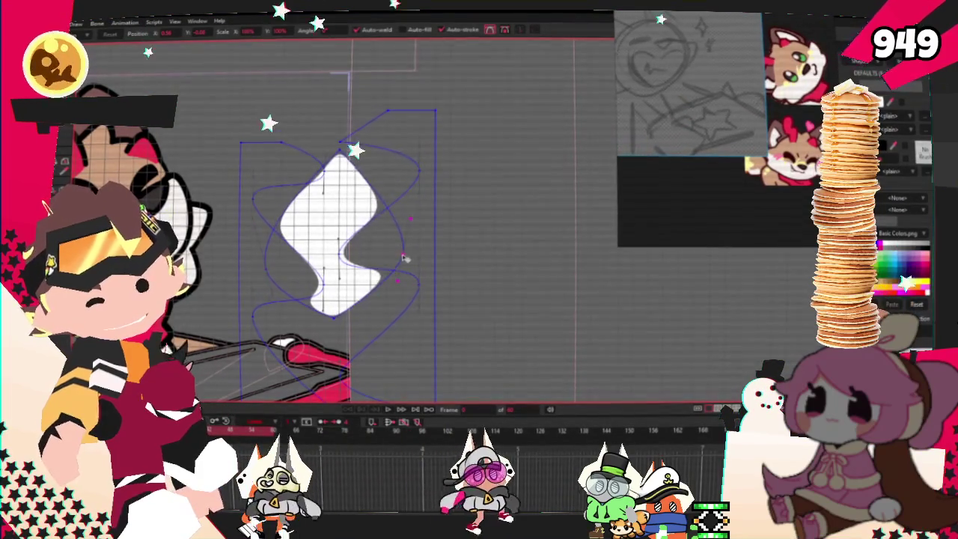
left_click(388, 411)
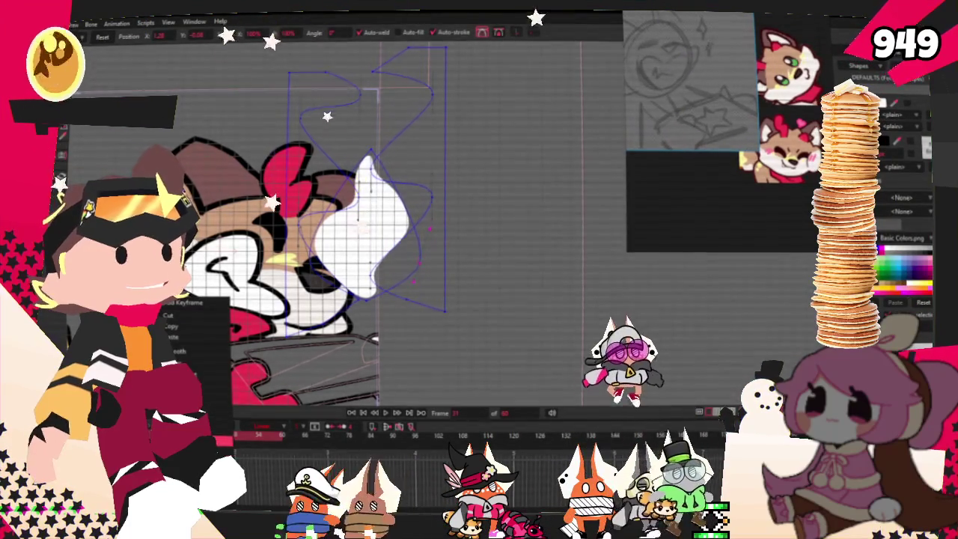
- Set the frame-30 keyframe's interpolation to Cycle and play back to check the loop
left_click(191, 408)
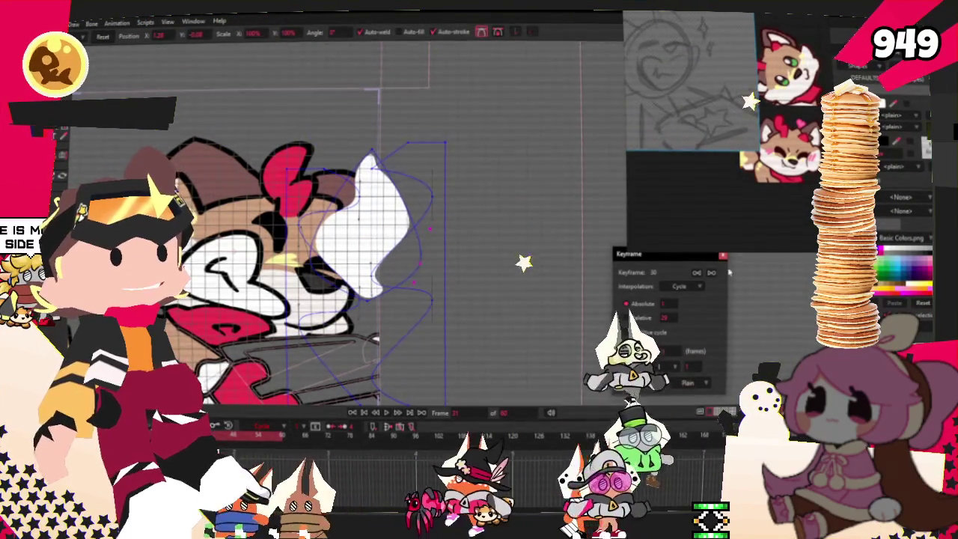
key("Return")
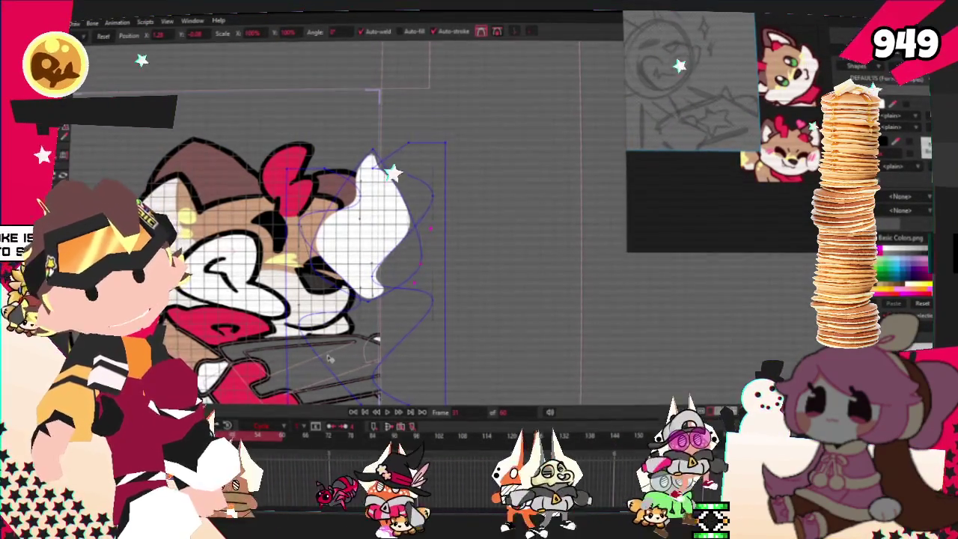
left_click(365, 413)
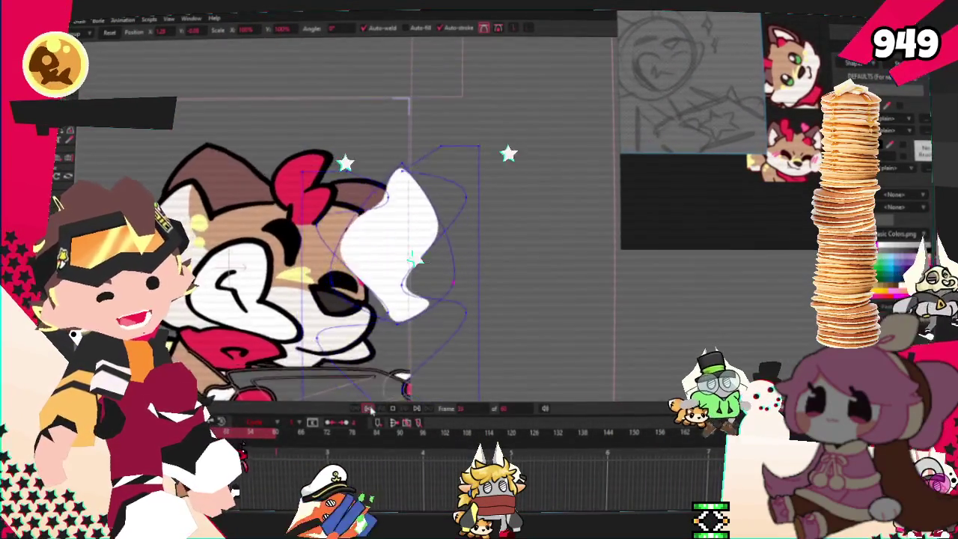
key("g")
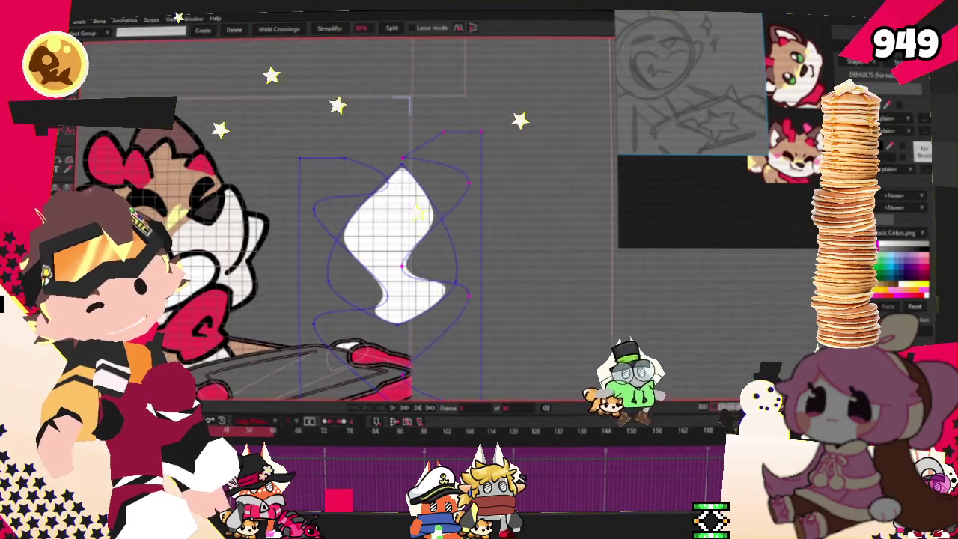
- Drag the selected points down and left to bend the steam into an S-shaped pose
key("t")
mouse_move(466, 218)
left_mouse_down()
mouse_move(443, 229)
mouse_move(410, 300)
left_mouse_up()
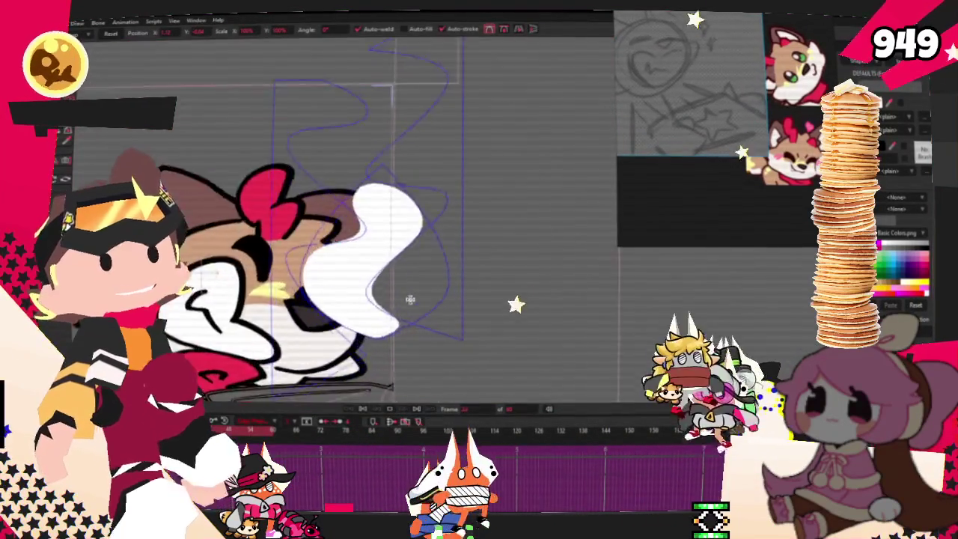
left_click_drag(410, 300, 355, 283)
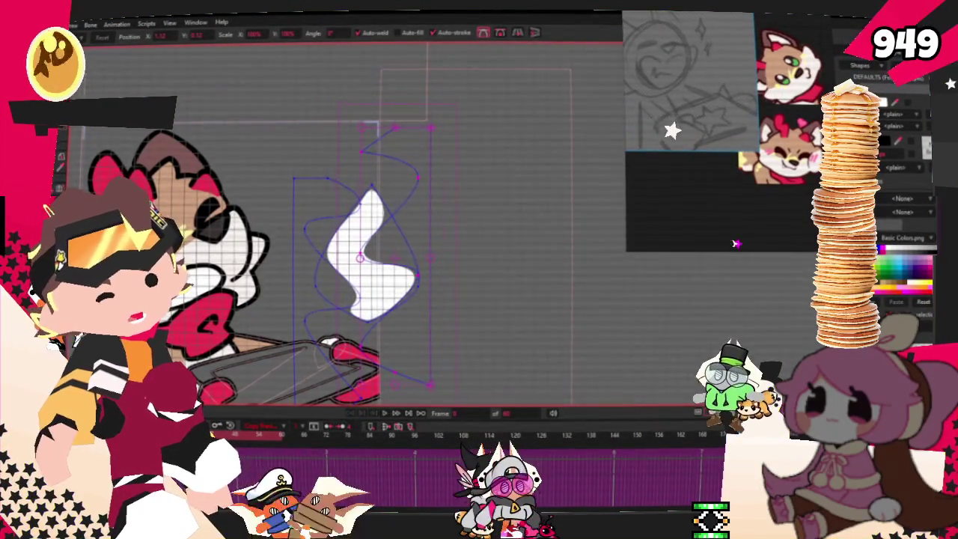
- Switch briefly to bone selection and back to point selection while zooming the canvas
key("z")
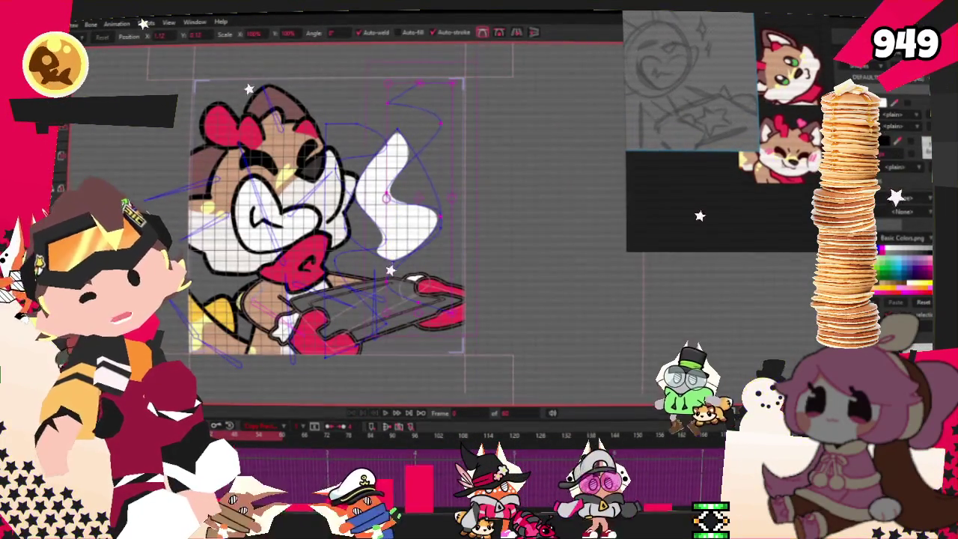
scroll(182, 213, "up", 2)
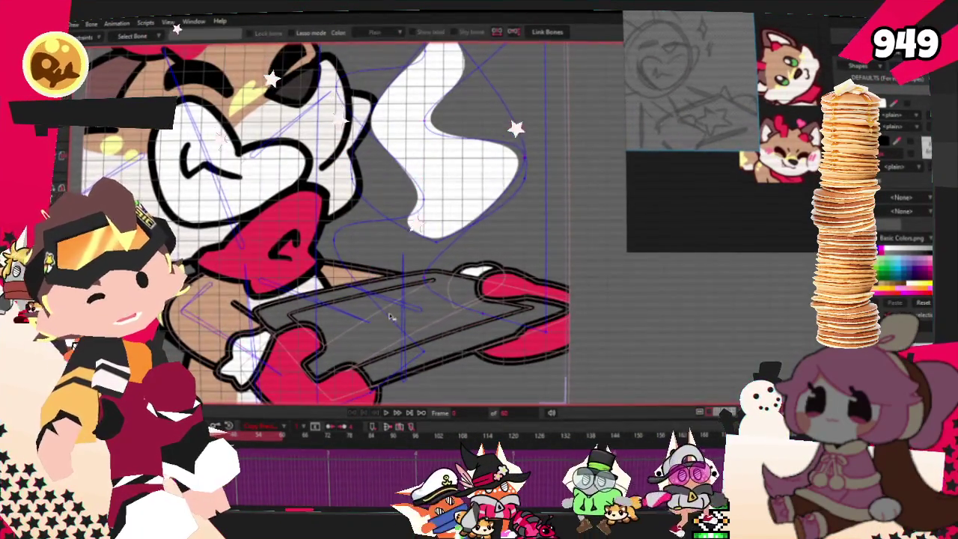
scroll(407, 317, "down", 2)
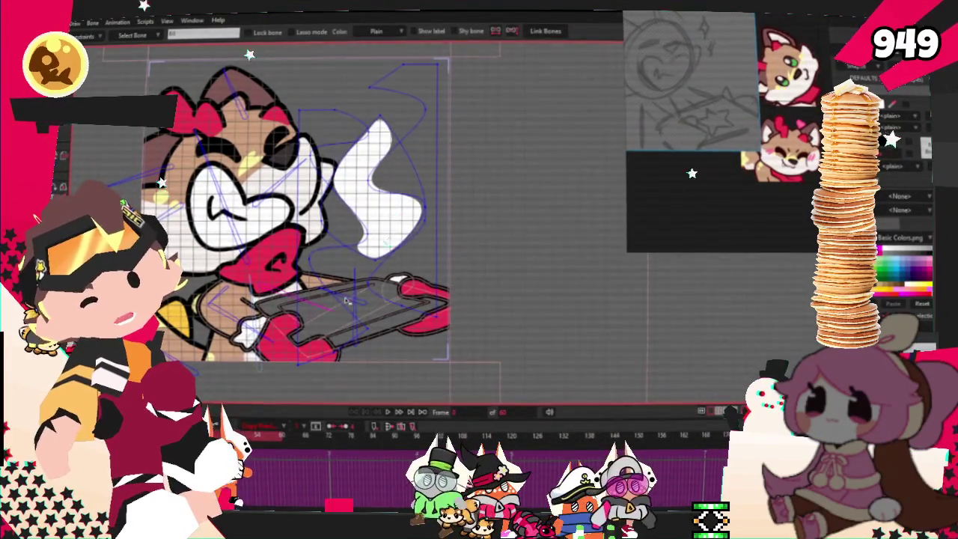
key("g")
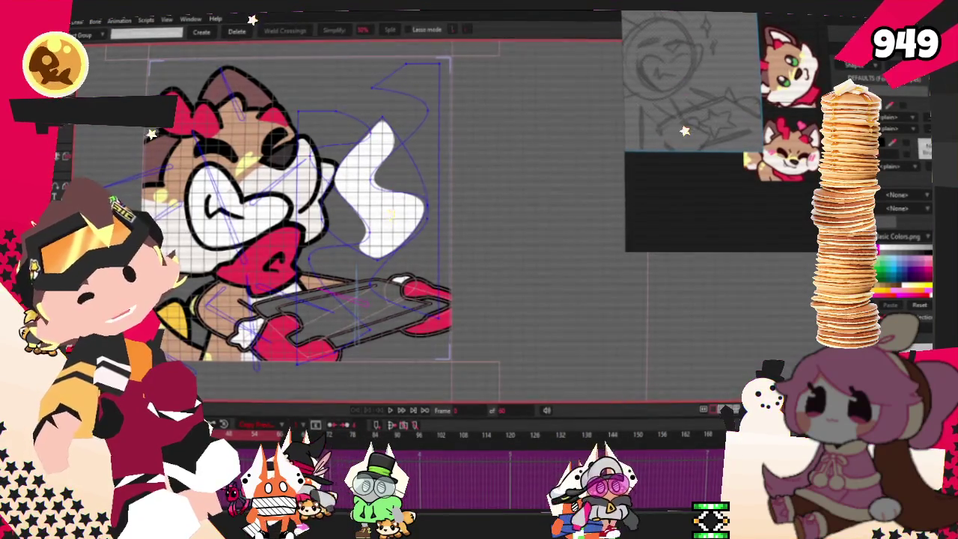
scroll(315, 323, "up", 2)
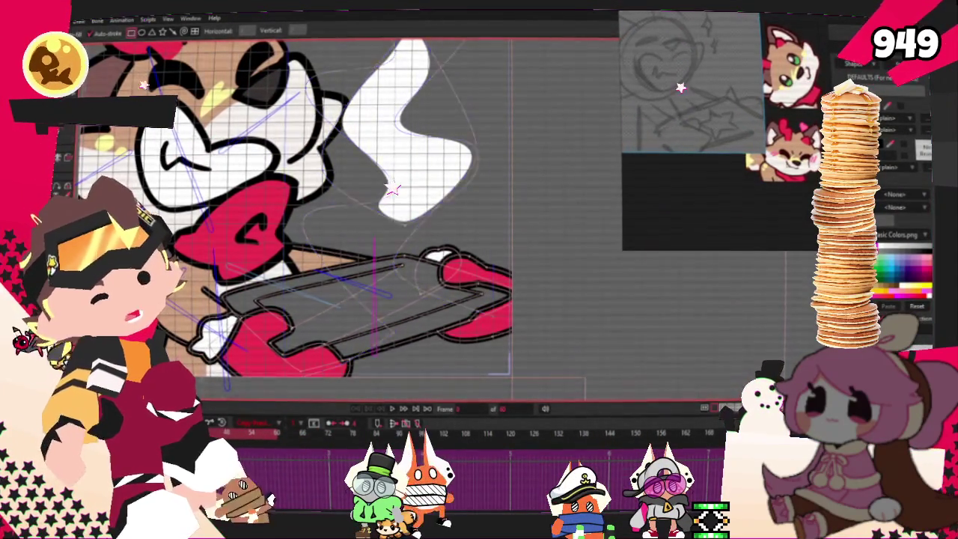
scroll(353, 225, "up", 2)
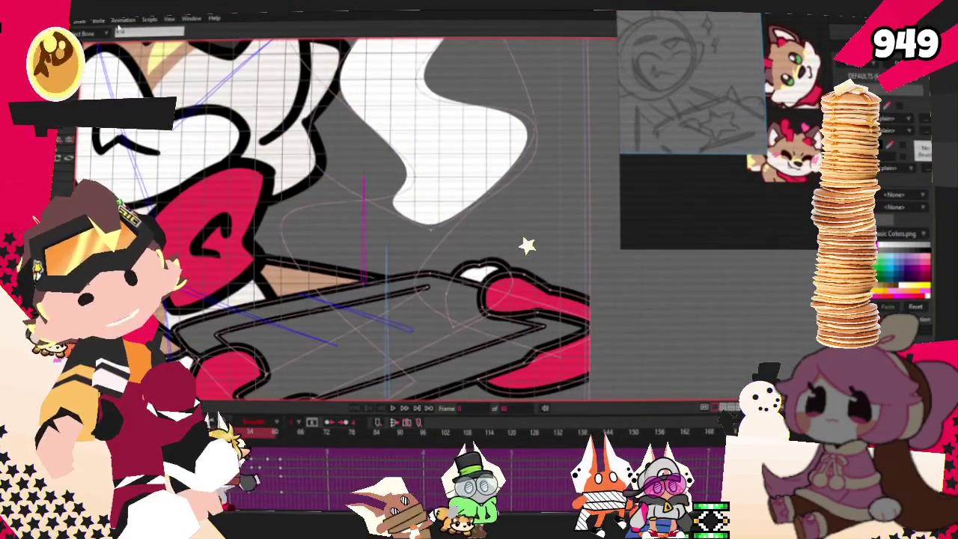
- Toggle Video Safe Zones and turn off Show Grid from the View menu
left_click(171, 19)
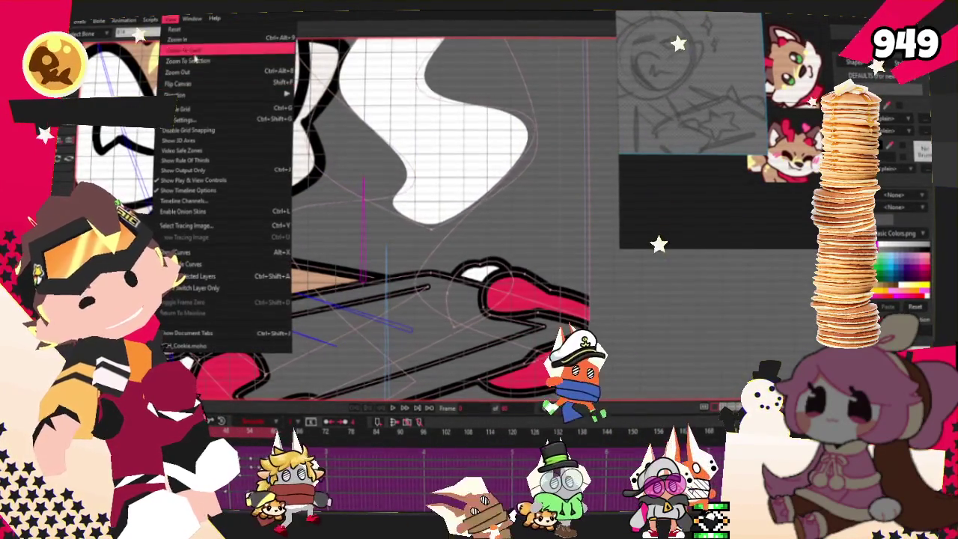
left_click(184, 151)
left_click(172, 18)
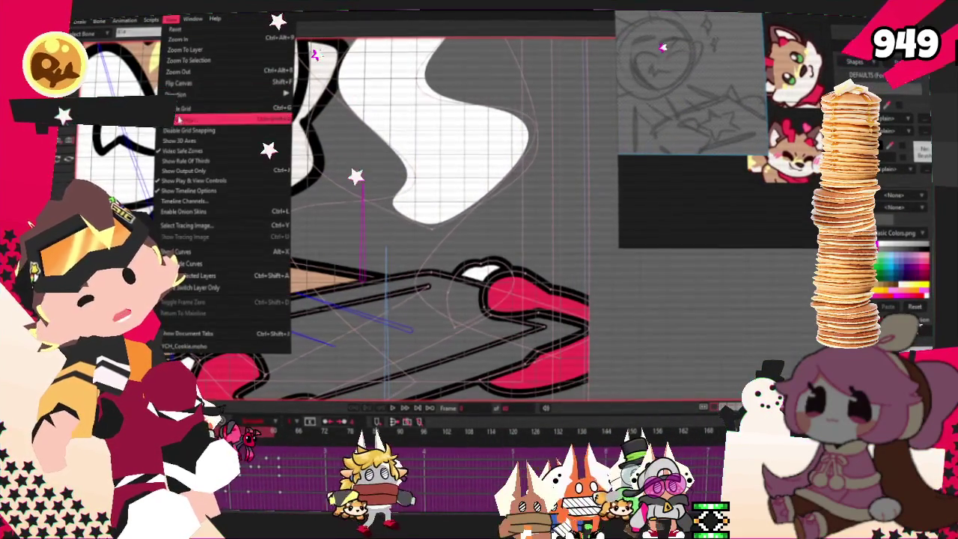
left_click(179, 120)
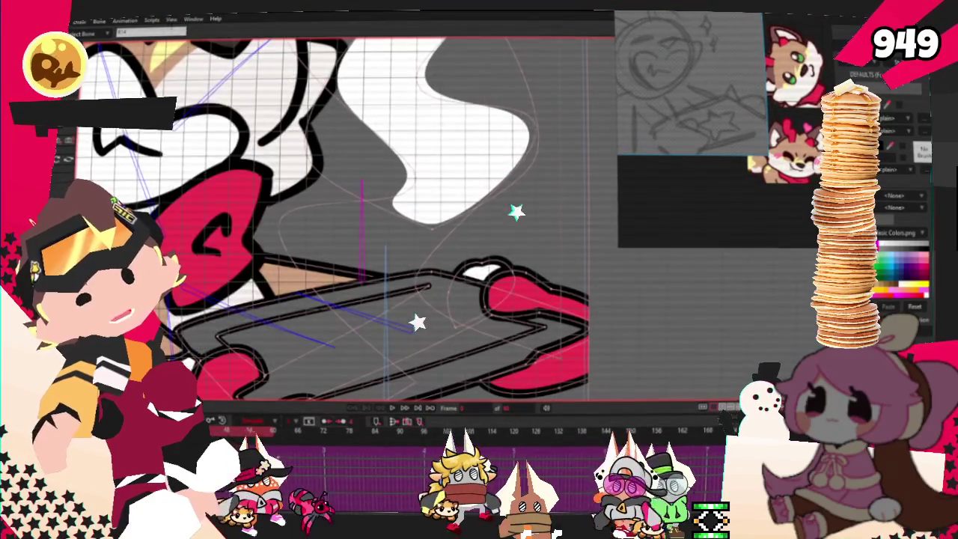
left_click(175, 20)
left_click(184, 110)
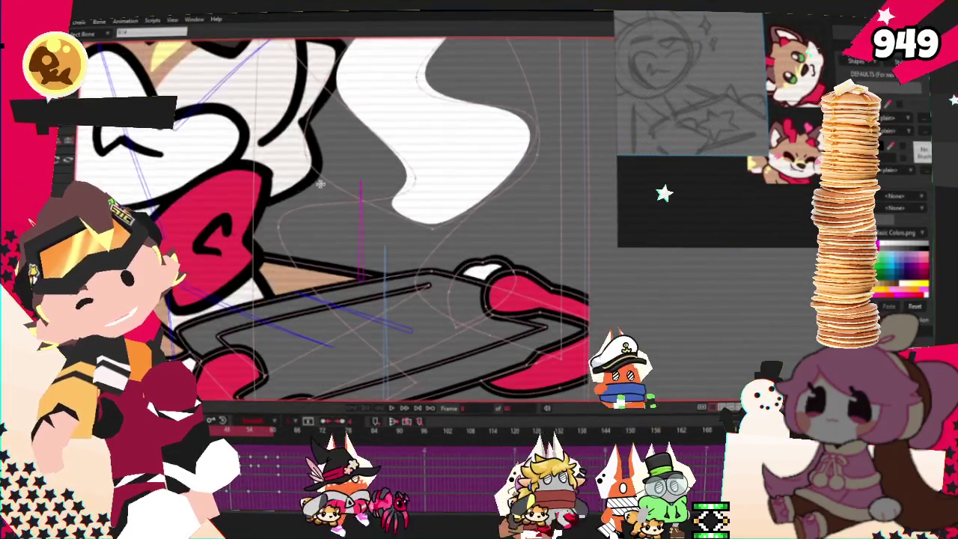